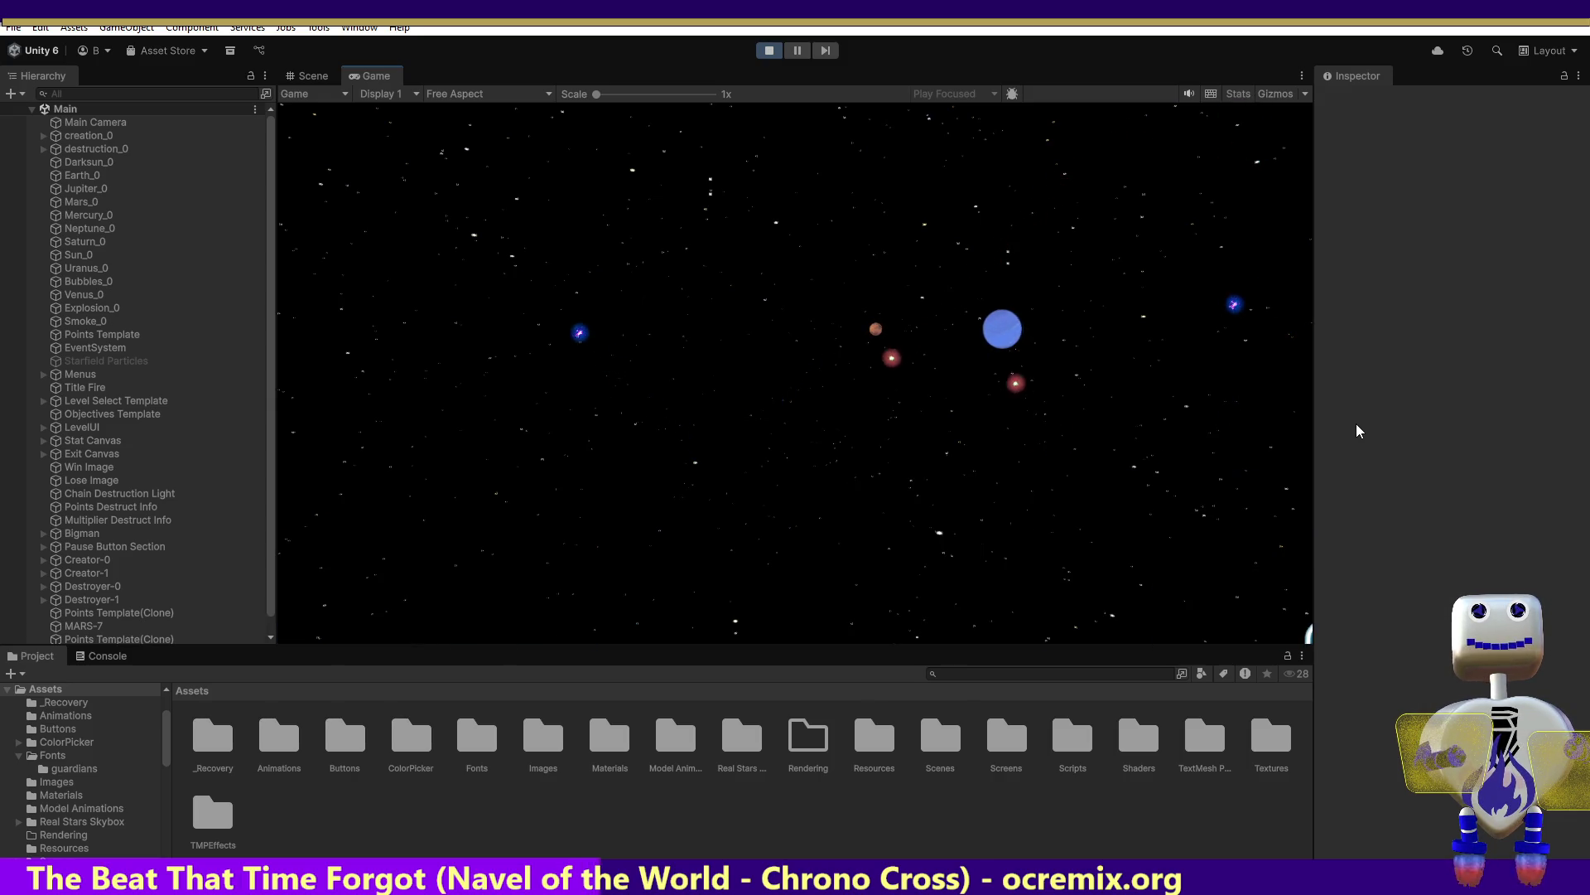
Release Saturn, a sun, blue, tan and grey planets, attaching them to the cluster's left end
{"action": "left_click_drag", "start_coordinate": [1029, 336], "coordinate": [871, 333]}
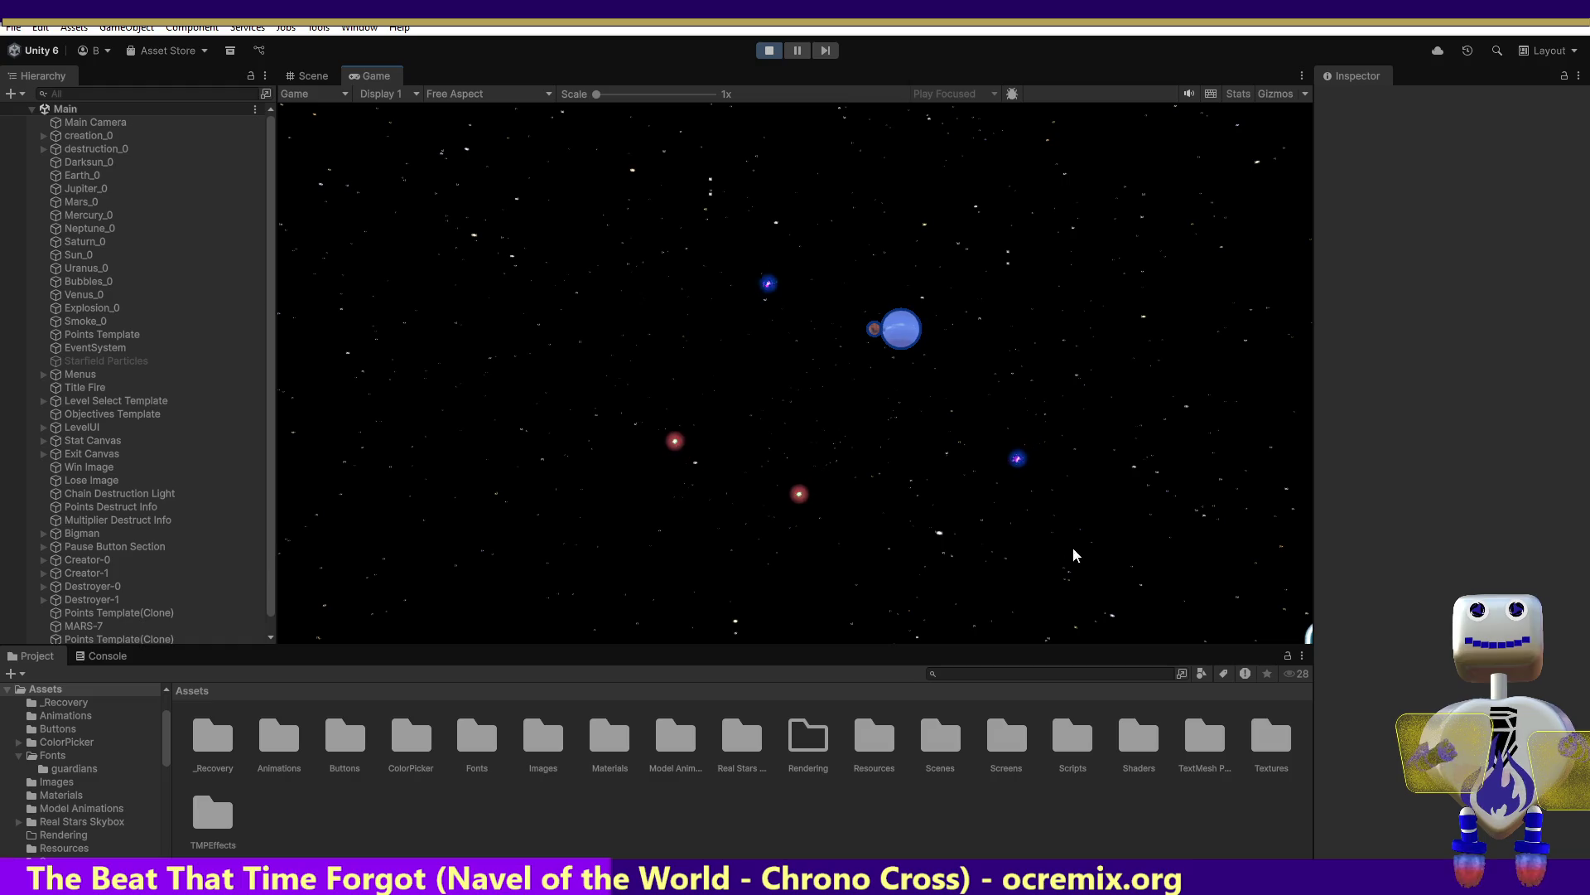
{"action": "left_click", "coordinate": [920, 394]}
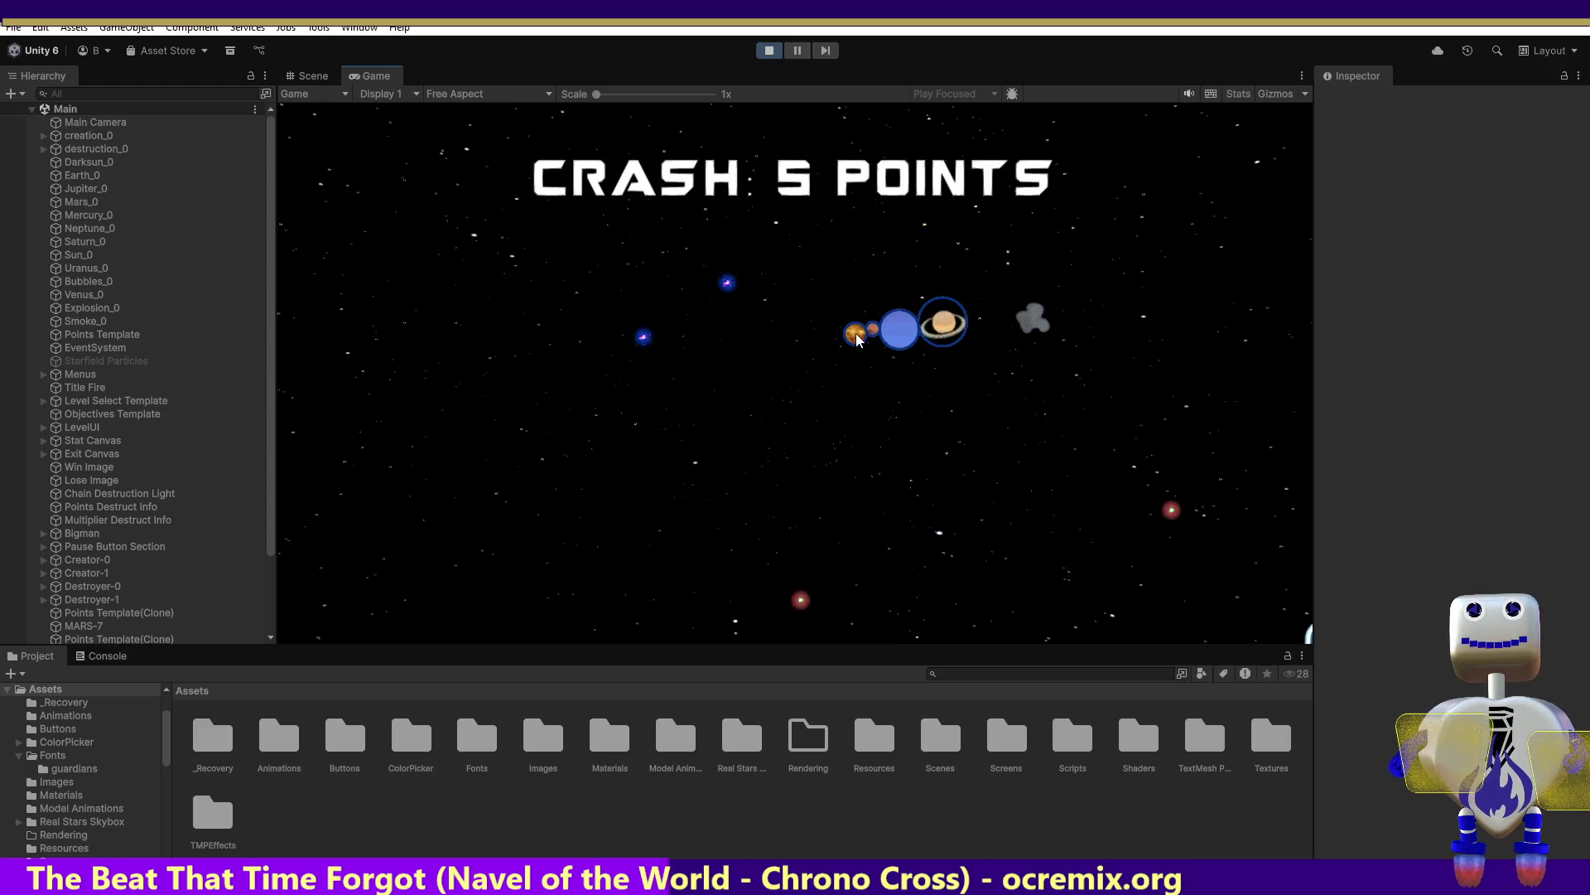
{"action": "left_click", "coordinate": [835, 495]}
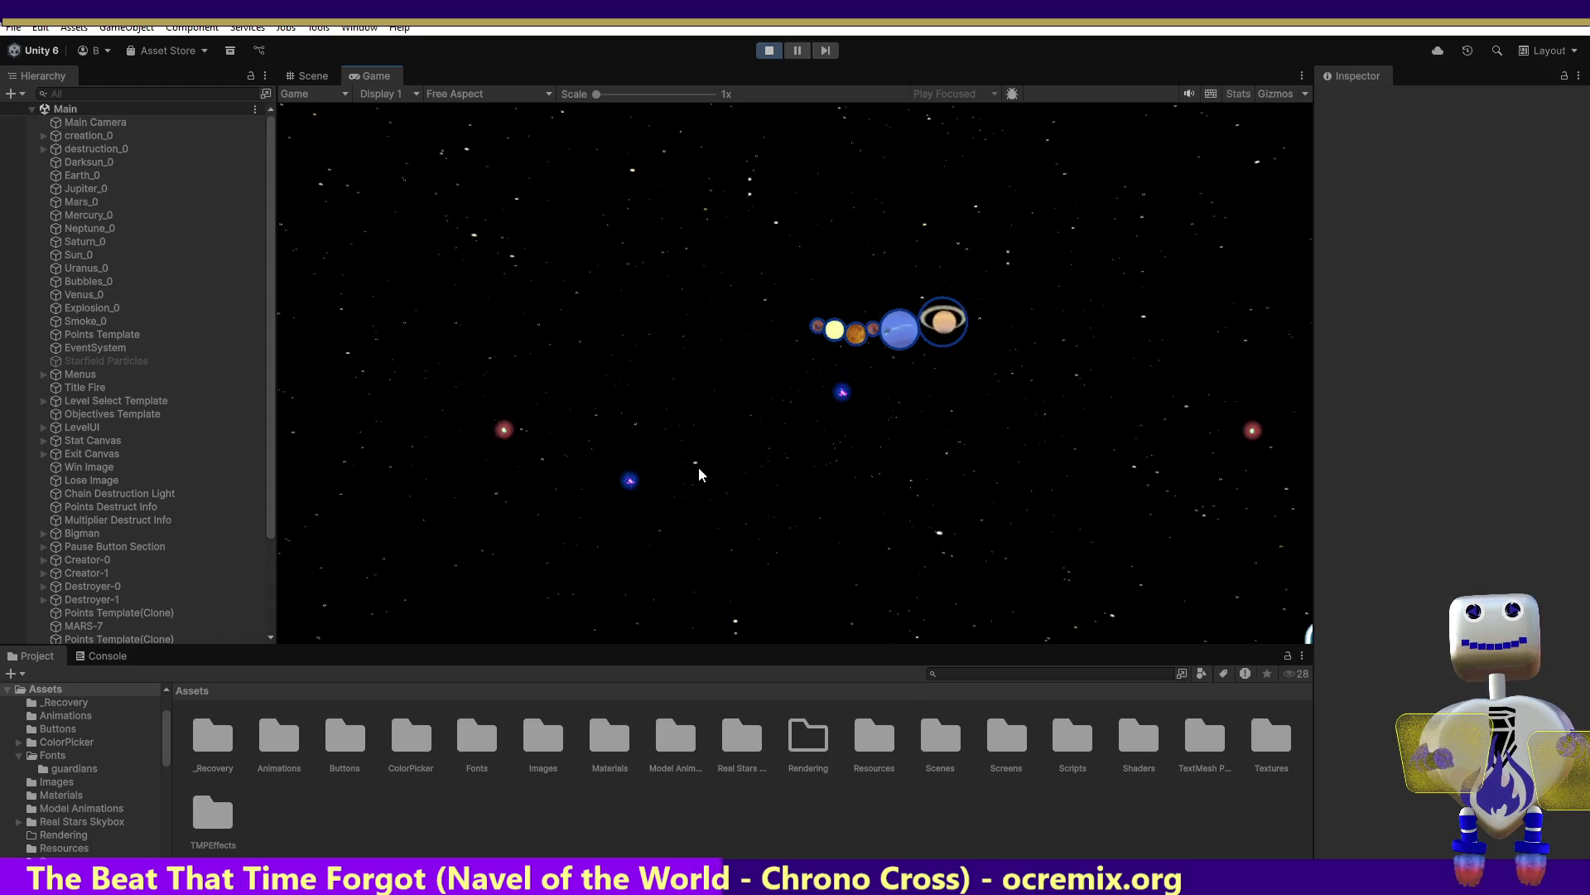
{"action": "left_click", "coordinate": [746, 361]}
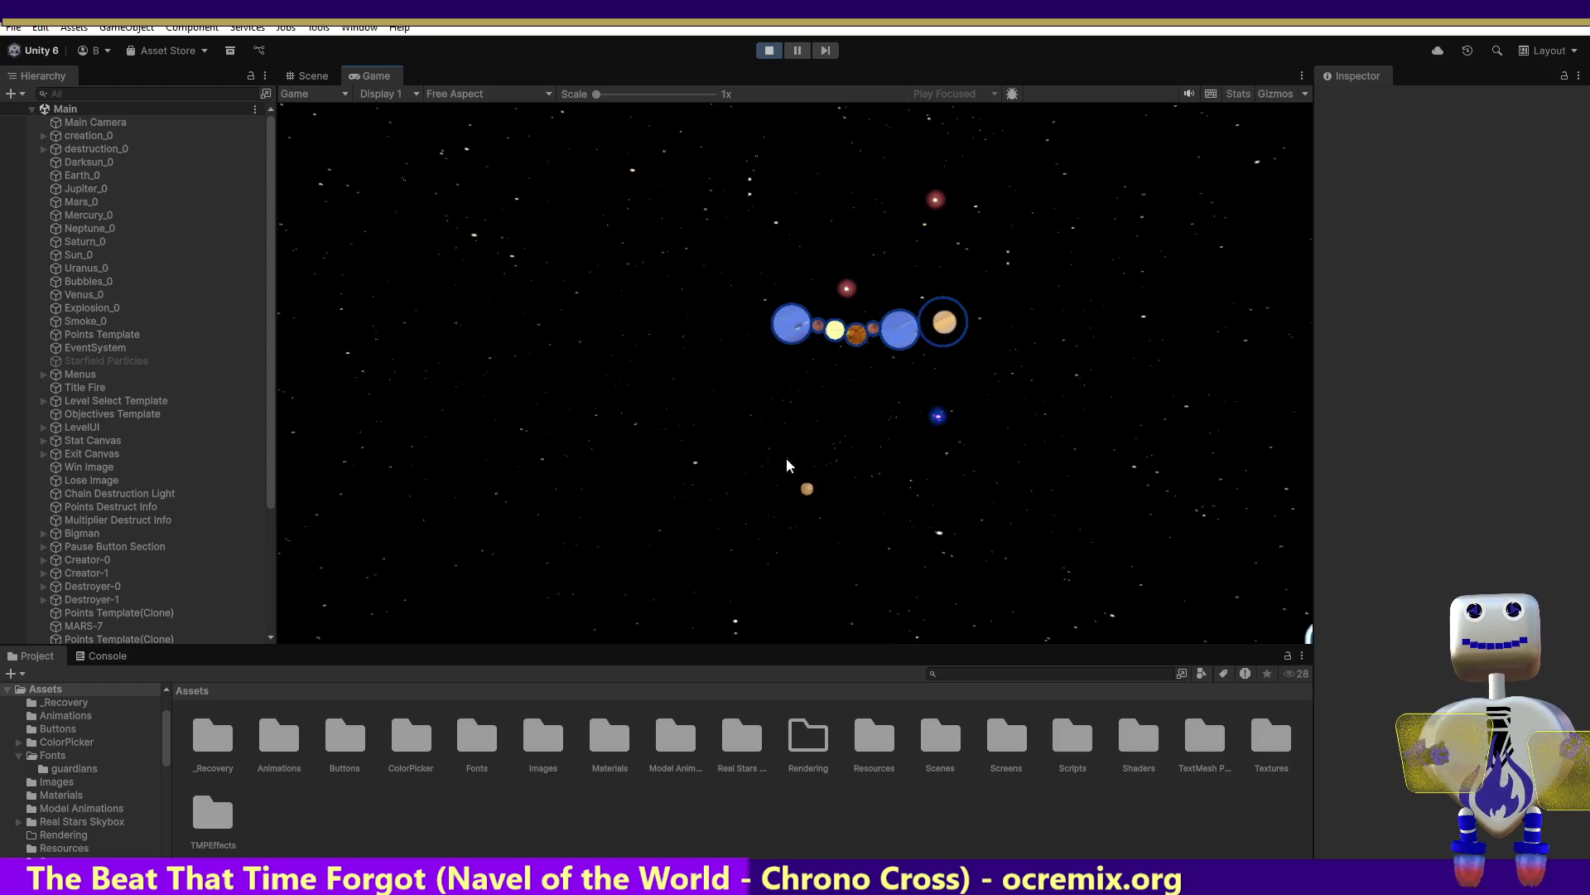
{"action": "left_click", "coordinate": [760, 351]}
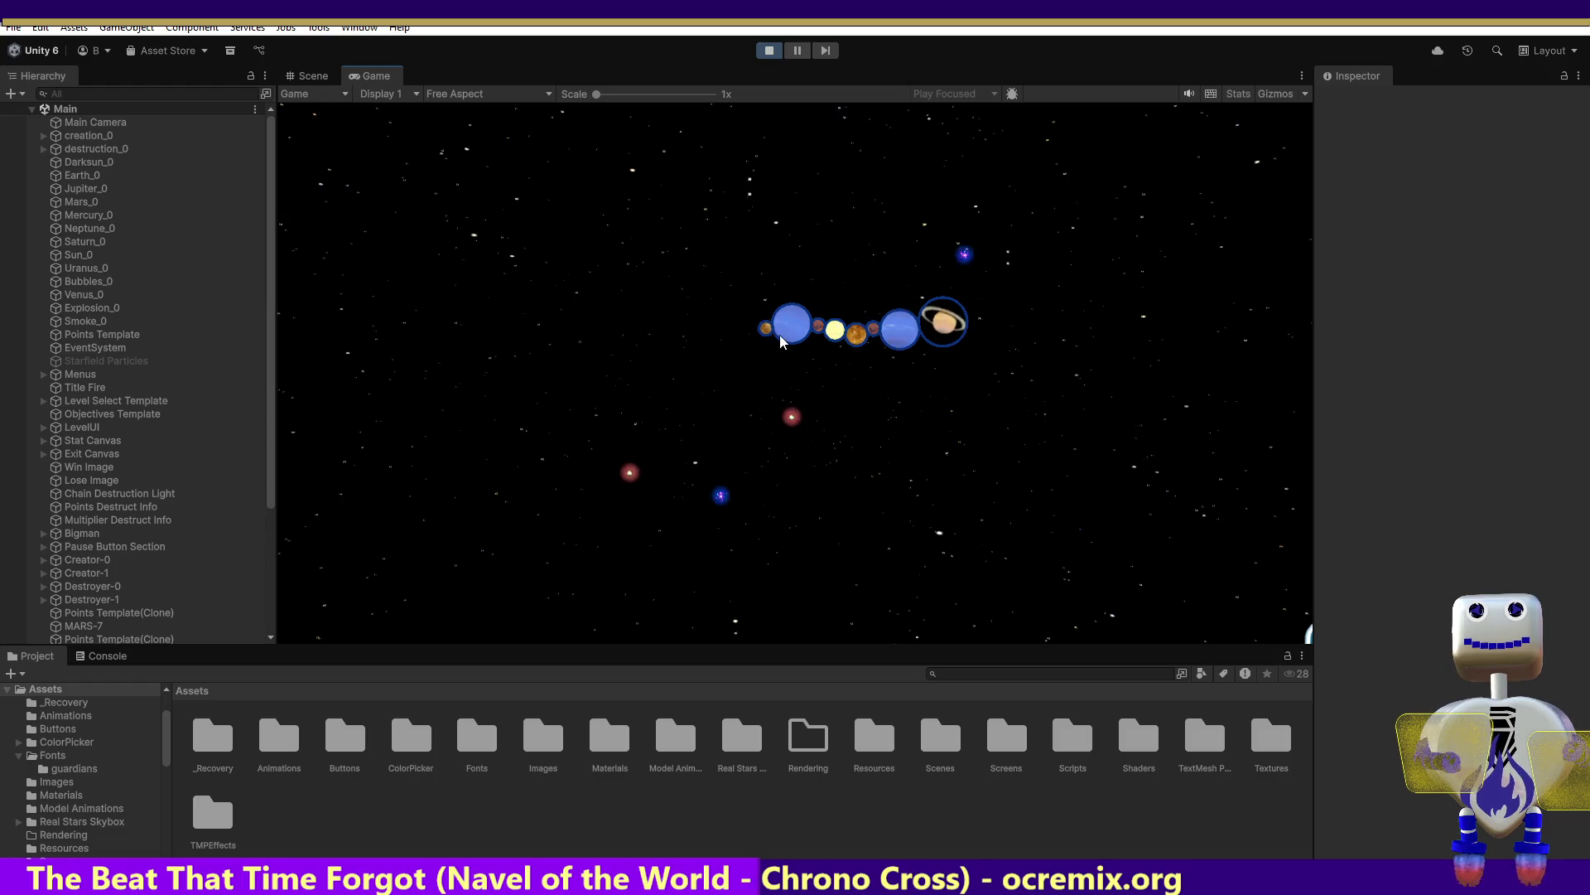
{"action": "left_click", "coordinate": [709, 361]}
{"action": "left_click", "coordinate": [658, 528]}
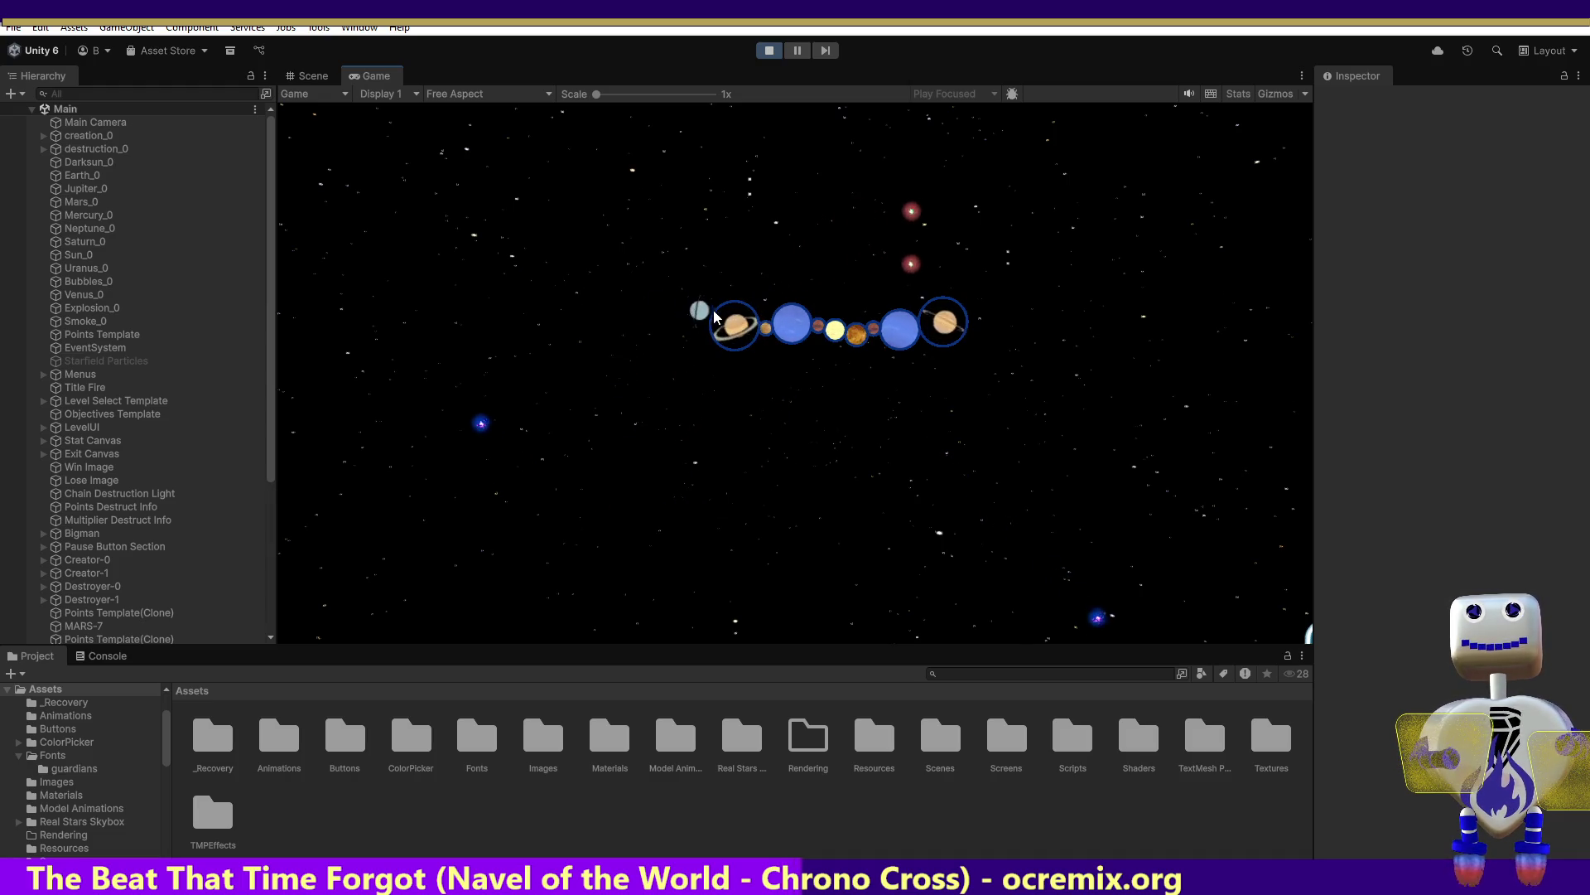
{"action": "left_click", "coordinate": [1015, 502]}
Crash Jupiter for 5 points, then join grey, orange and tan planets to the chain's left end
{"action": "left_click_drag", "start_coordinate": [1015, 502], "coordinate": [637, 376]}
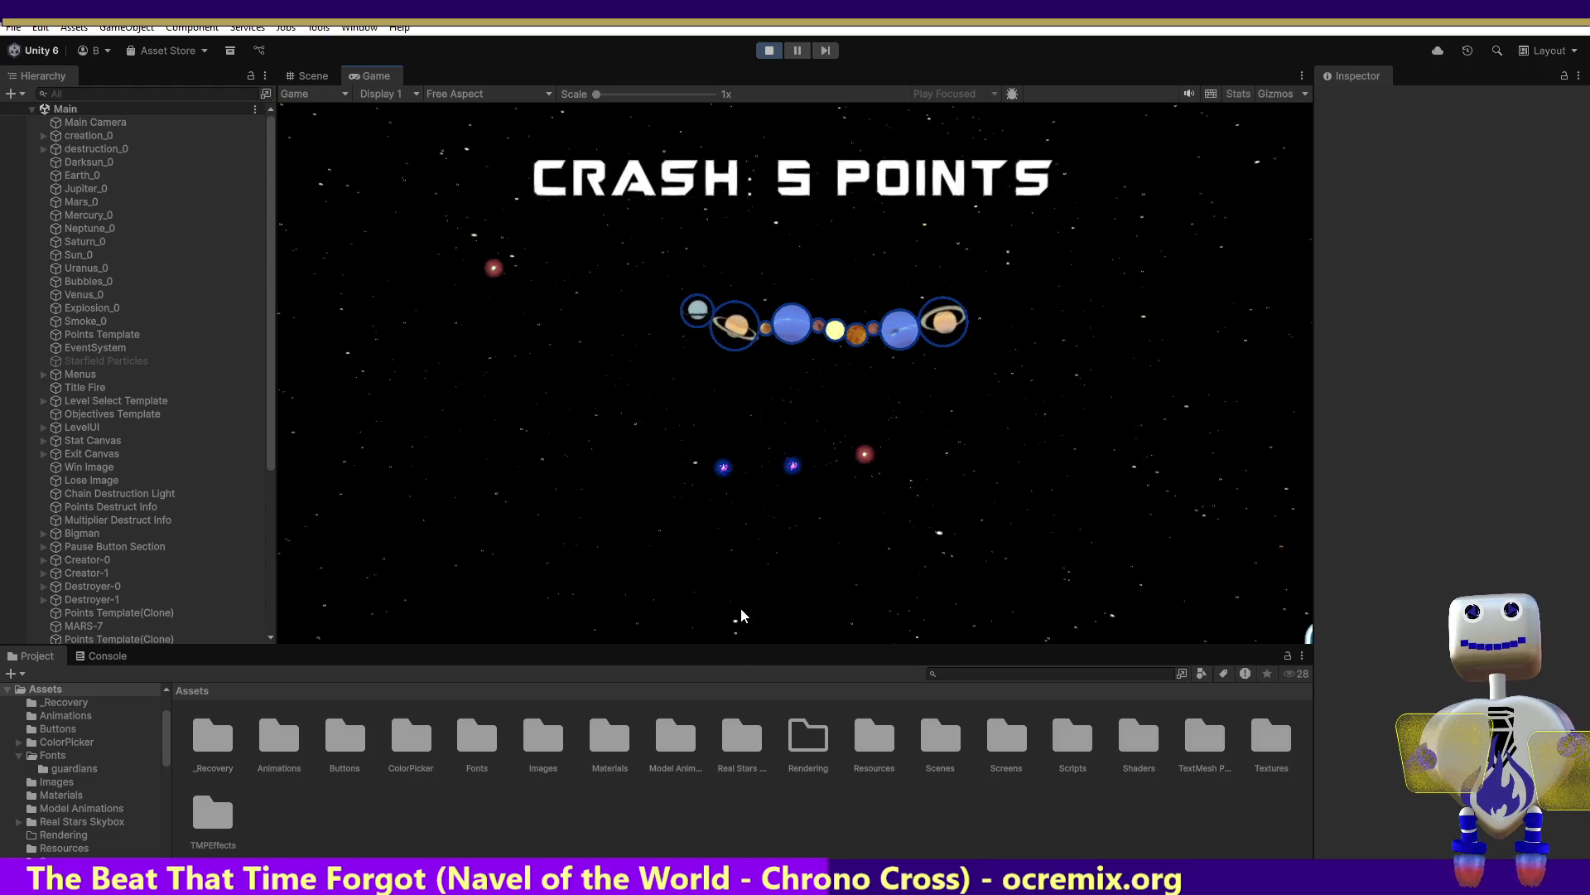
{"action": "mouse_move", "coordinate": [856, 620]}
{"action": "left_mouse_down"}
{"action": "mouse_move", "coordinate": [831, 561]}
{"action": "mouse_move", "coordinate": [688, 525]}
{"action": "mouse_move", "coordinate": [639, 408]}
{"action": "mouse_move", "coordinate": [663, 313]}
{"action": "left_mouse_up"}
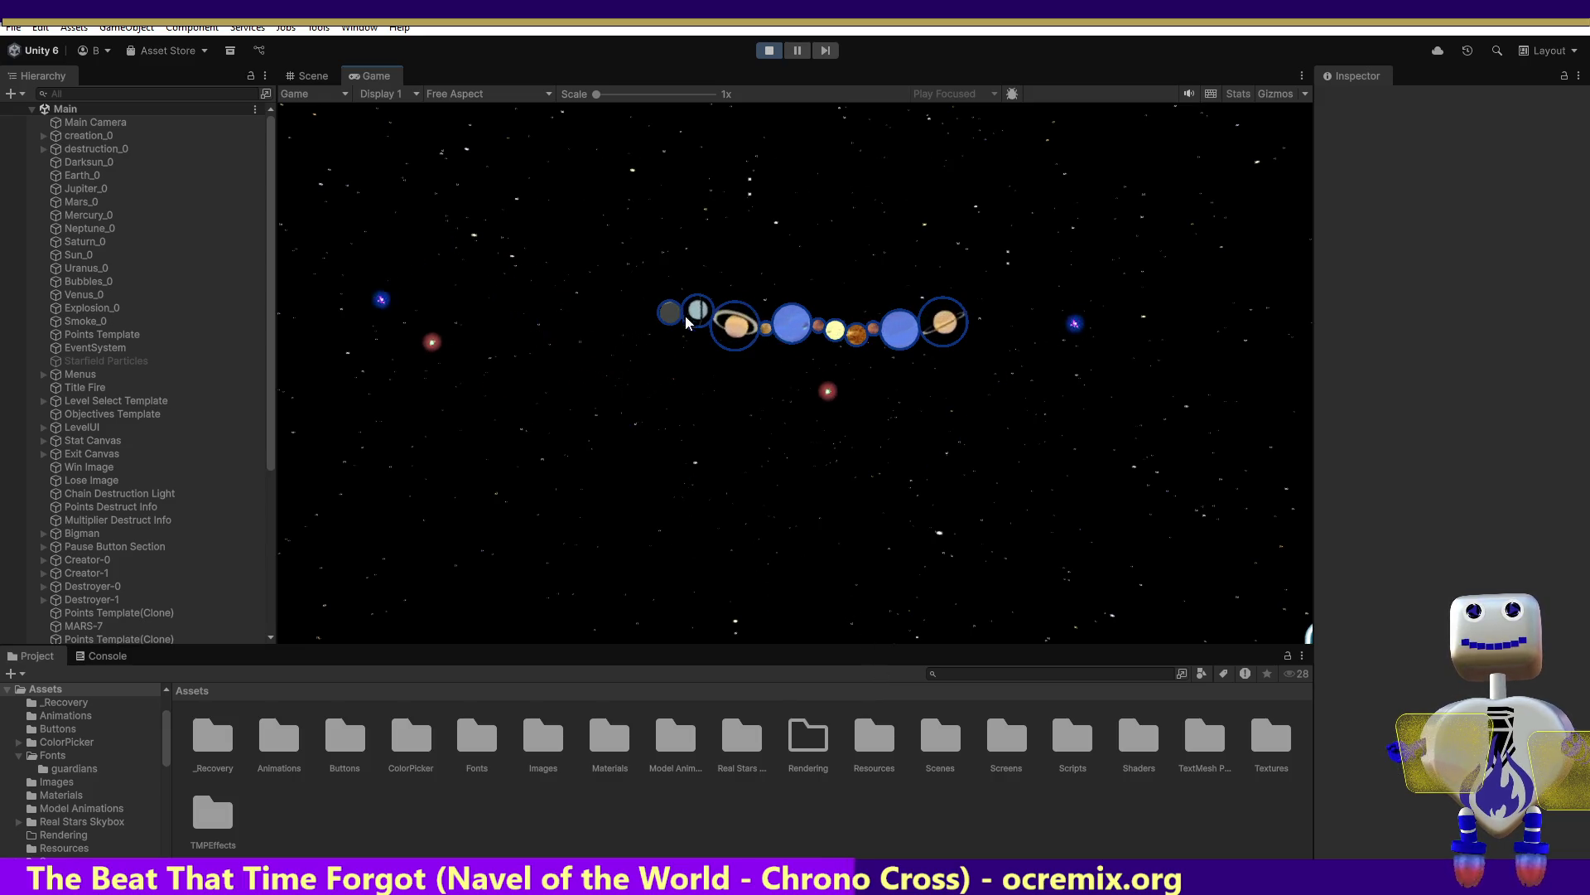
{"action": "mouse_move", "coordinate": [1024, 469]}
{"action": "left_mouse_down"}
{"action": "mouse_move", "coordinate": [991, 450]}
{"action": "mouse_move", "coordinate": [774, 437]}
{"action": "mouse_move", "coordinate": [636, 320]}
{"action": "mouse_move", "coordinate": [659, 320]}
{"action": "left_mouse_up"}
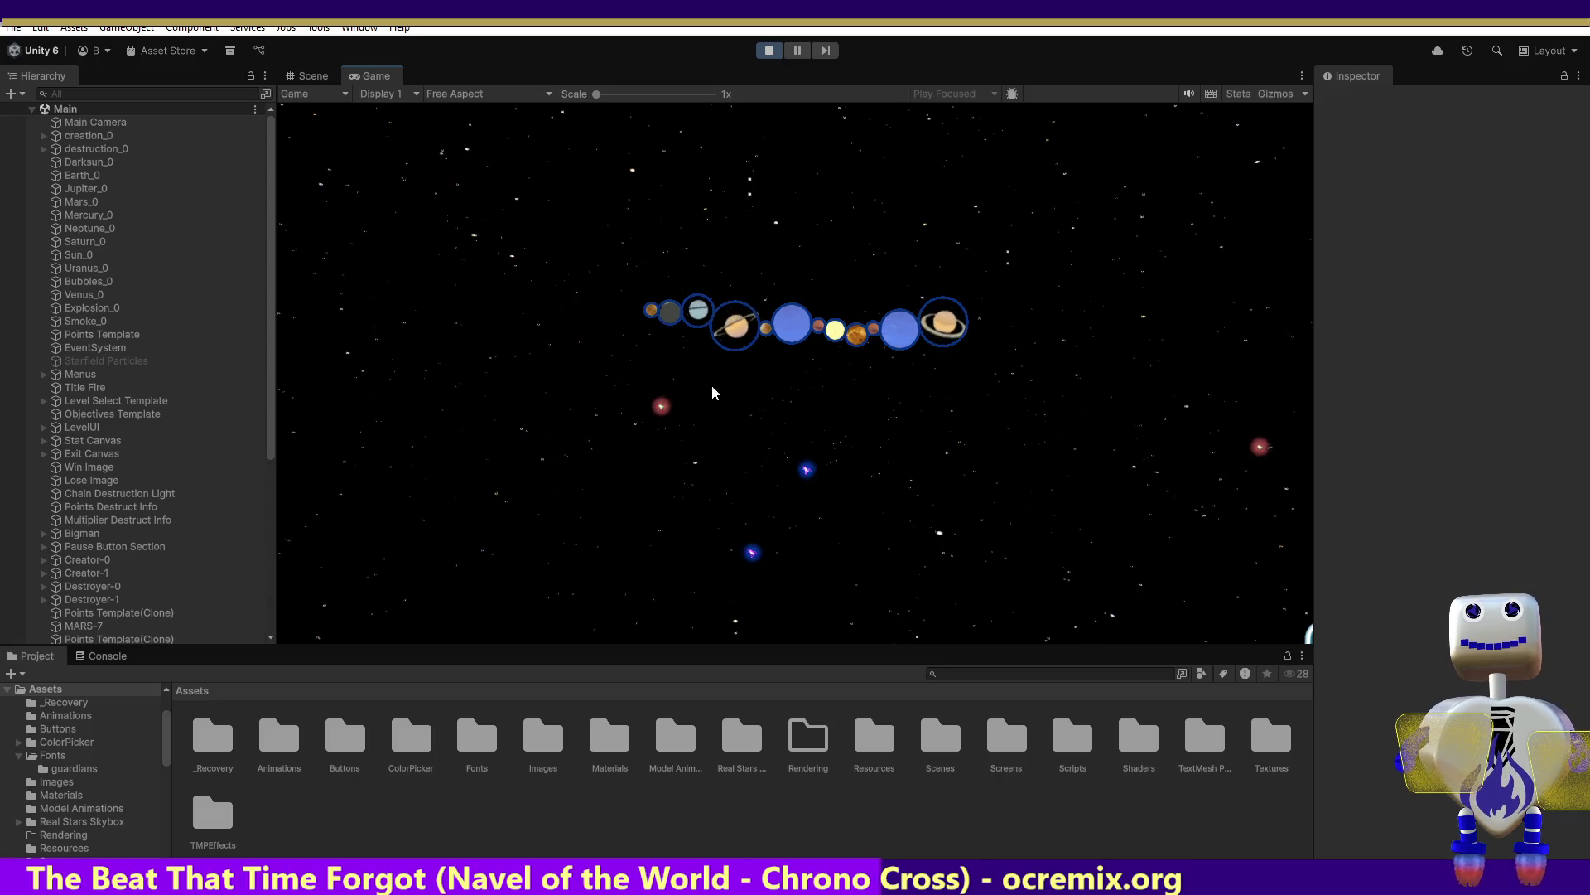
{"action": "mouse_move", "coordinate": [490, 375]}
{"action": "left_mouse_down"}
{"action": "mouse_move", "coordinate": [585, 350]}
{"action": "mouse_move", "coordinate": [600, 393]}
{"action": "mouse_move", "coordinate": [567, 417]}
{"action": "mouse_move", "coordinate": [548, 282]}
{"action": "mouse_move", "coordinate": [629, 298]}
{"action": "left_mouse_up"}
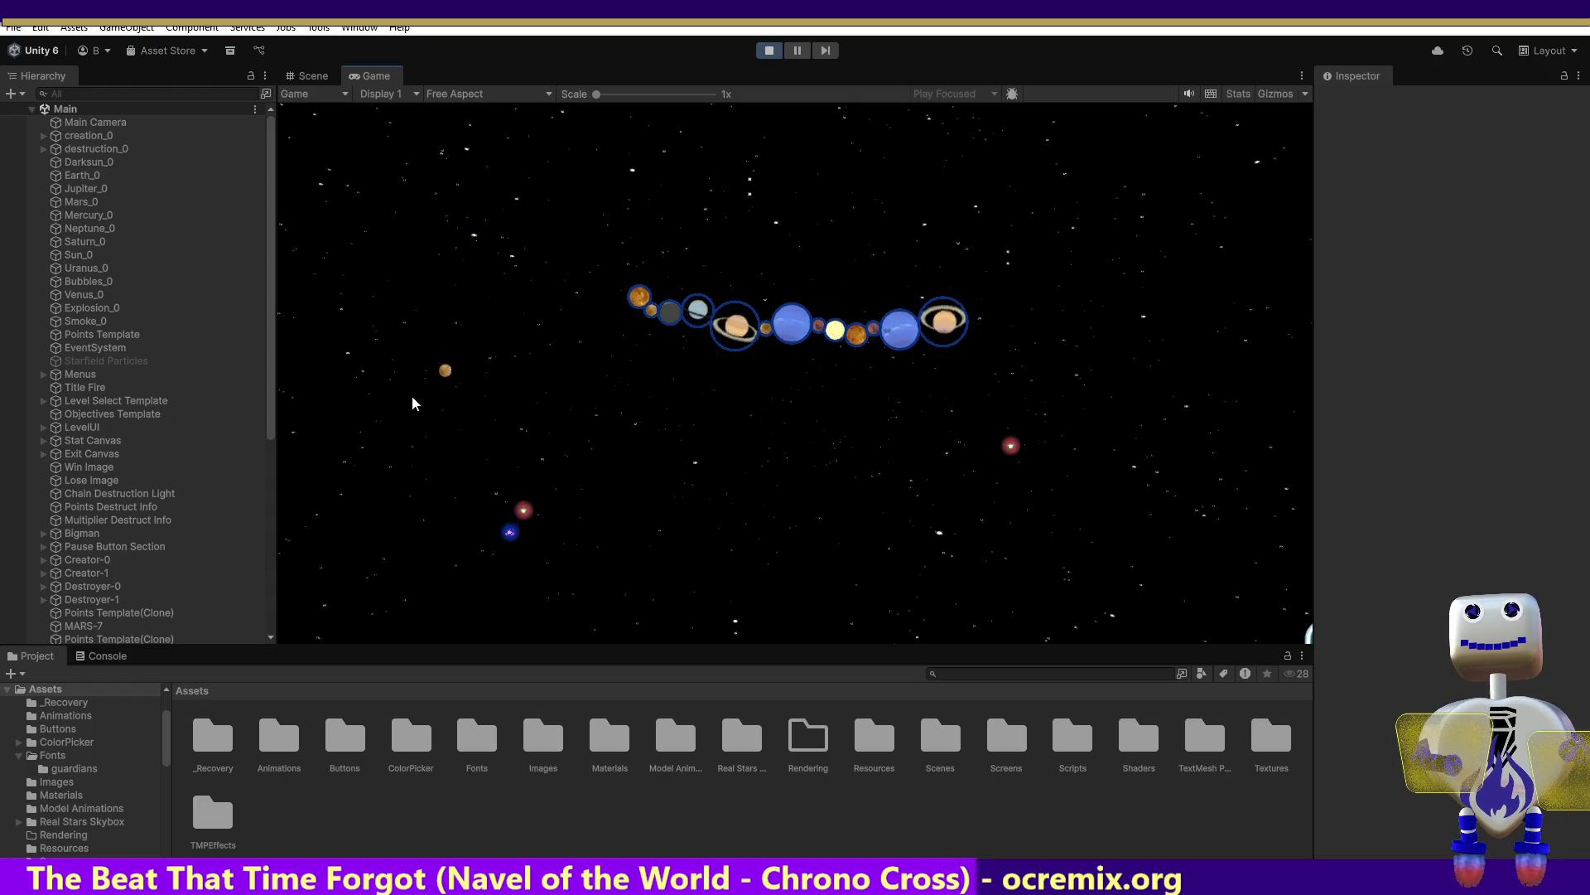
{"action": "left_click", "coordinate": [609, 300]}
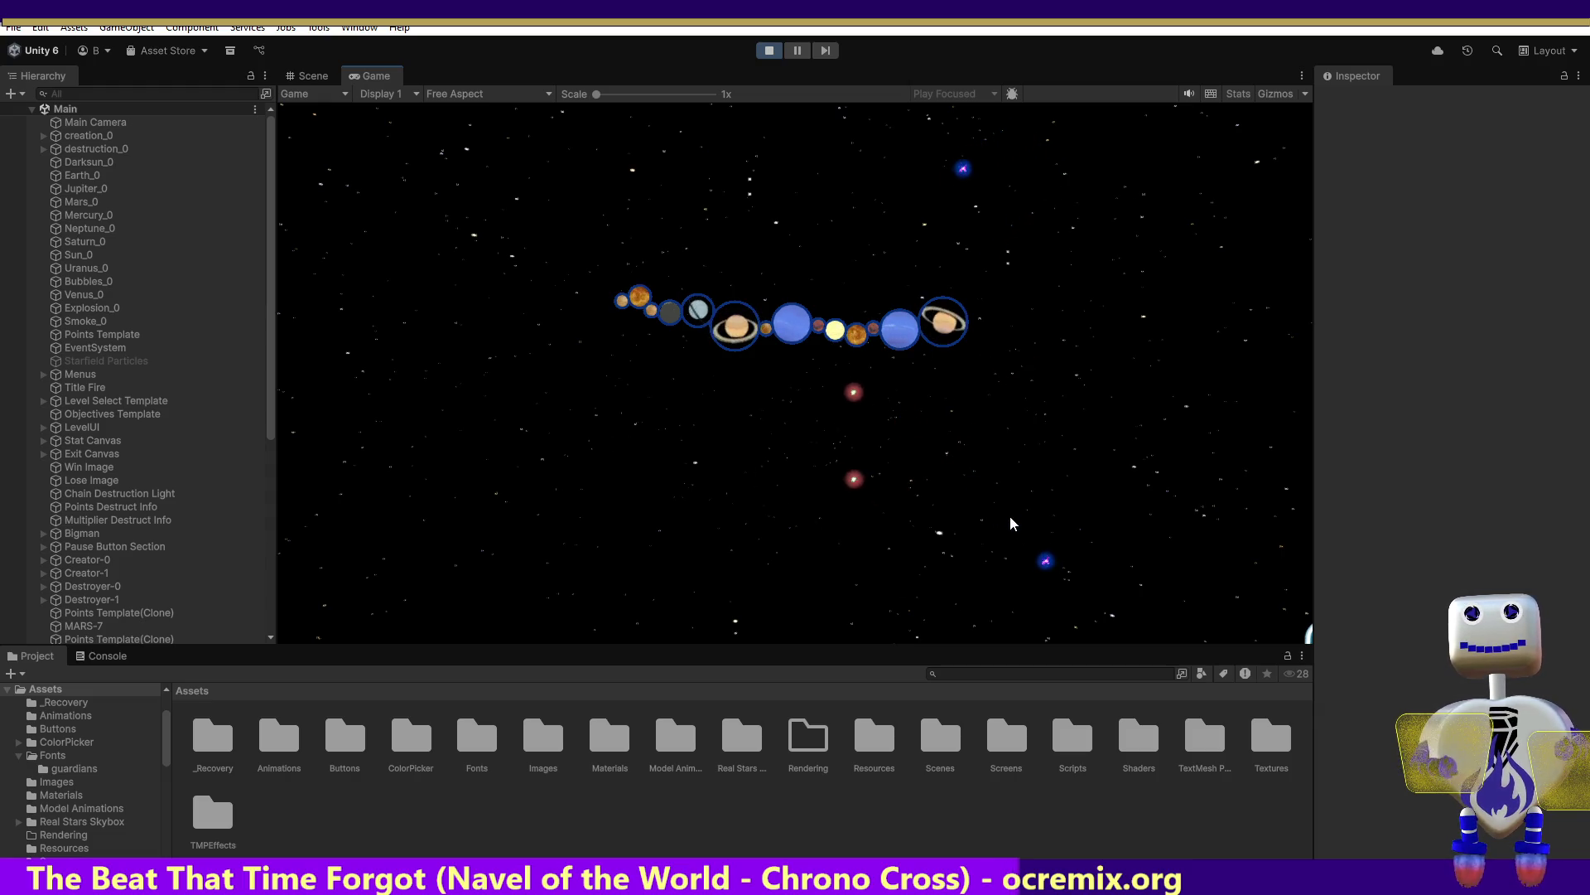
Add grey, blue, orange and blue planets to the chain's right end, scoring a 75-point crash
{"action": "left_click_drag", "start_coordinate": [1131, 541], "coordinate": [977, 331]}
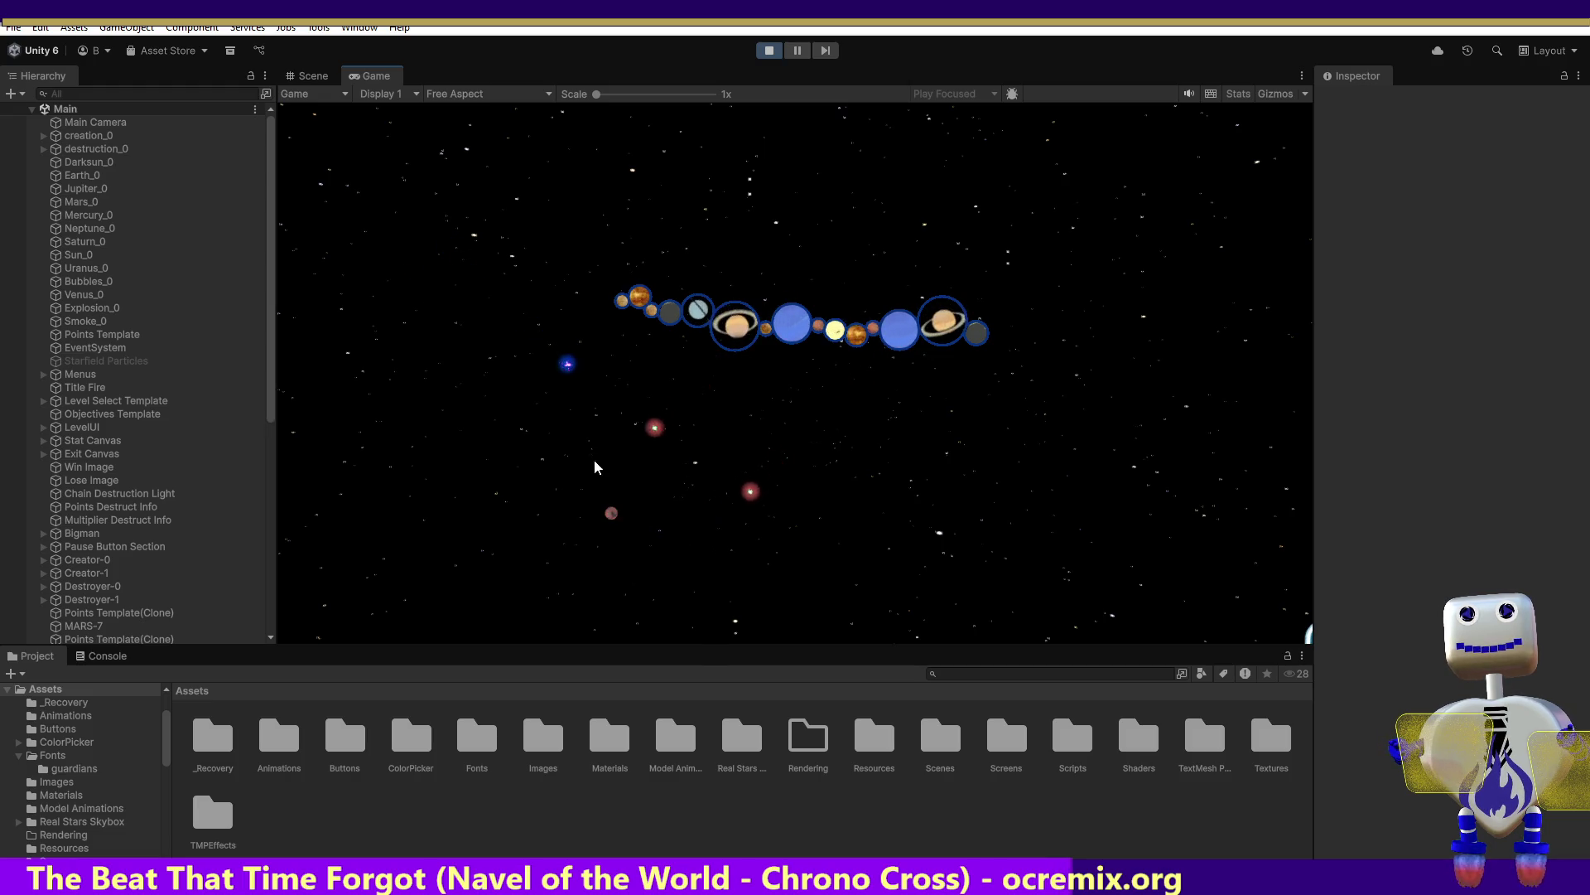
{"action": "left_click", "coordinate": [607, 516]}
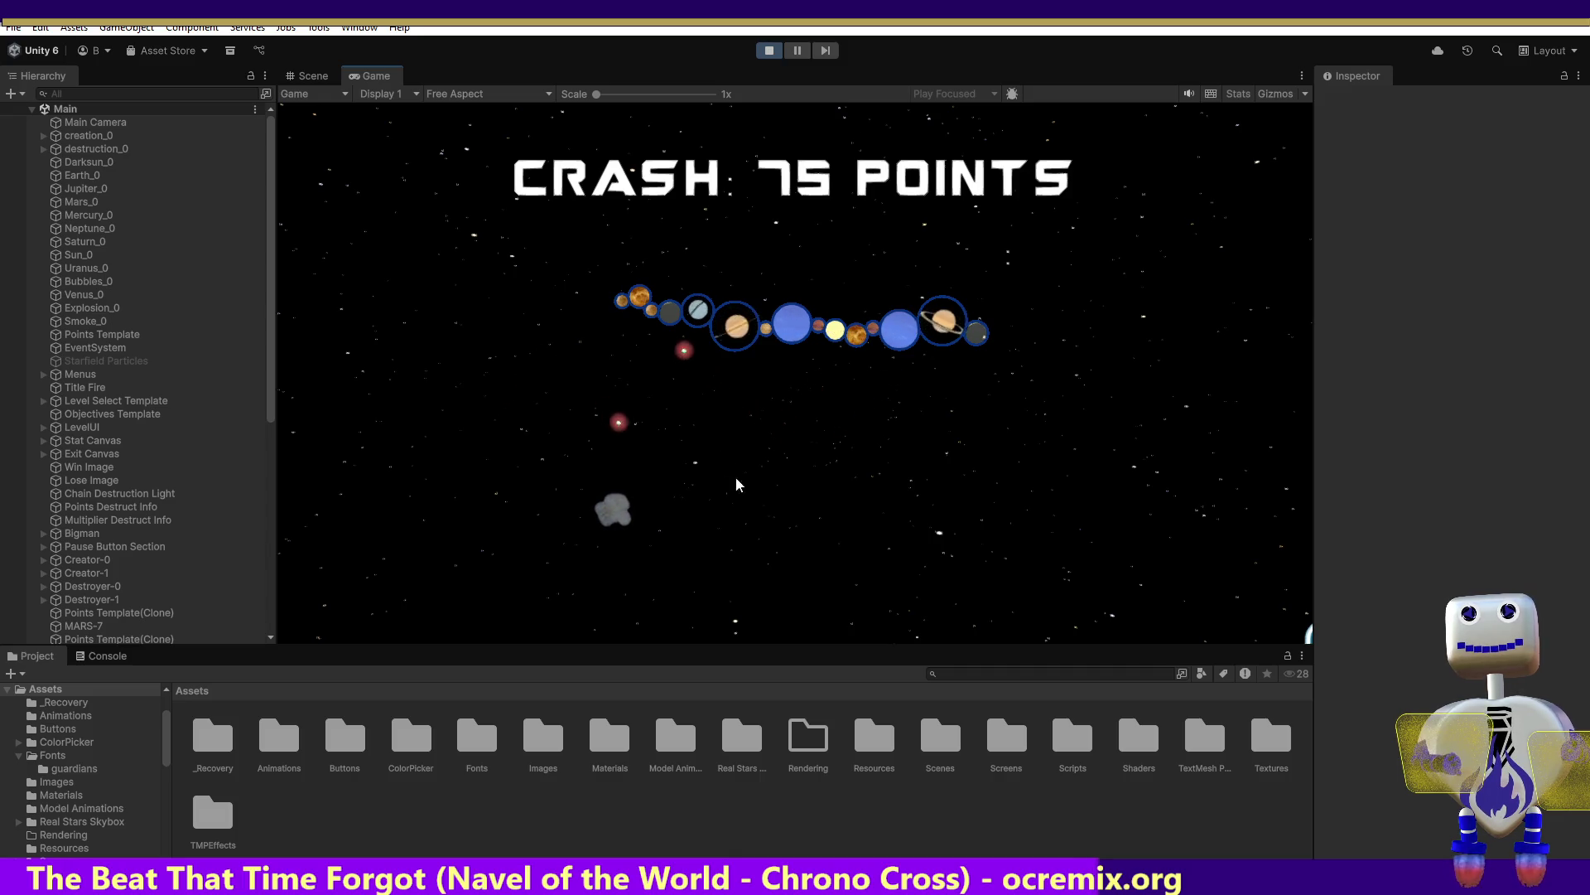
{"action": "left_click", "coordinate": [981, 326]}
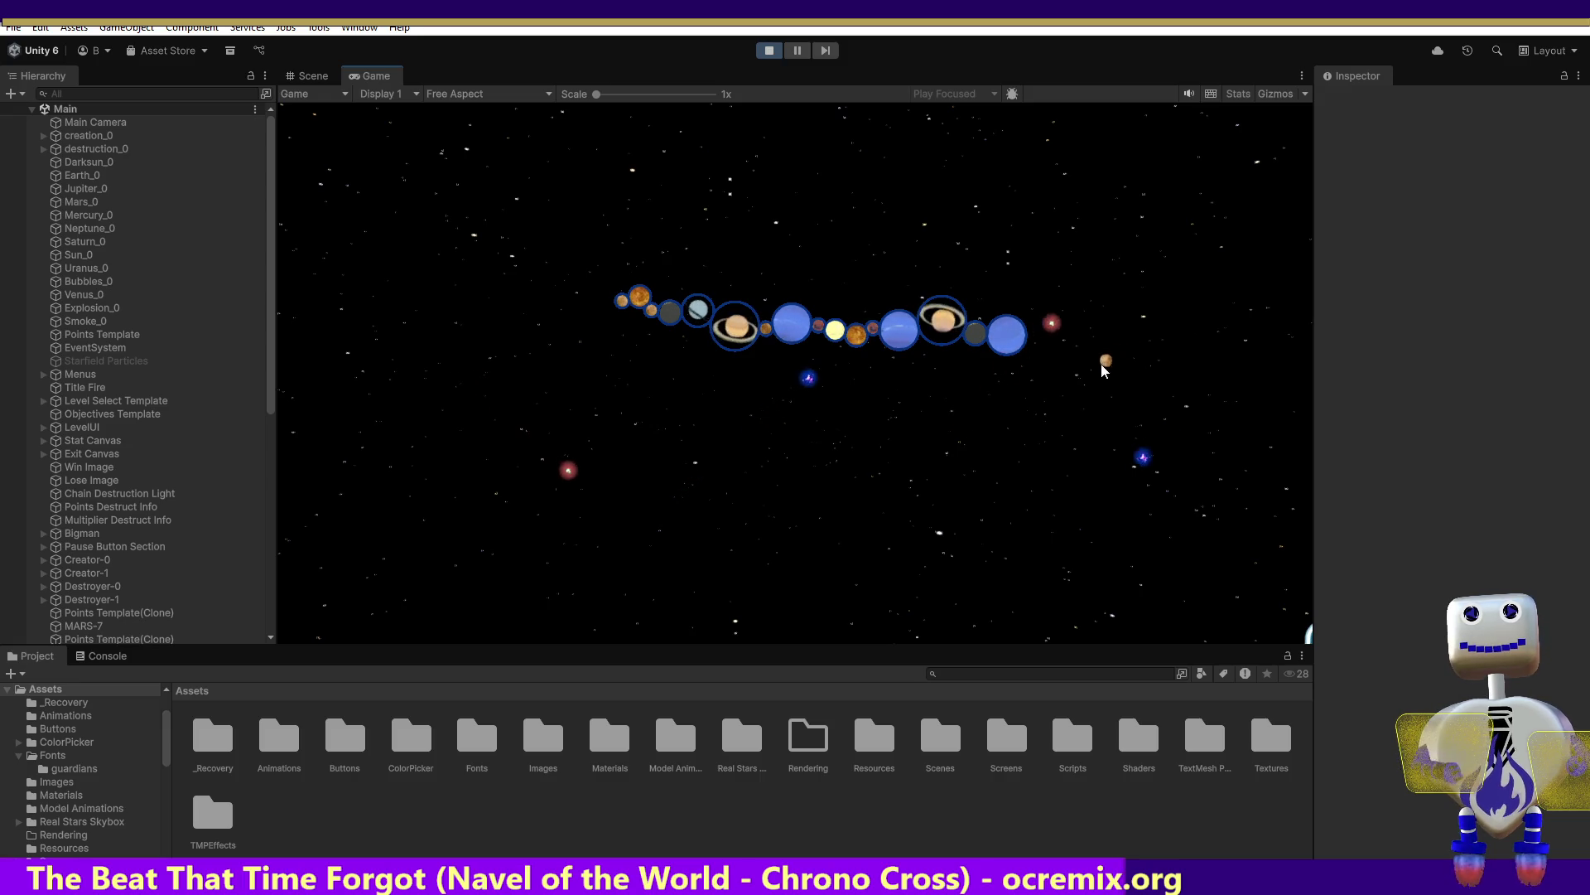
{"action": "left_click", "coordinate": [1028, 346]}
{"action": "left_click", "coordinate": [1075, 399]}
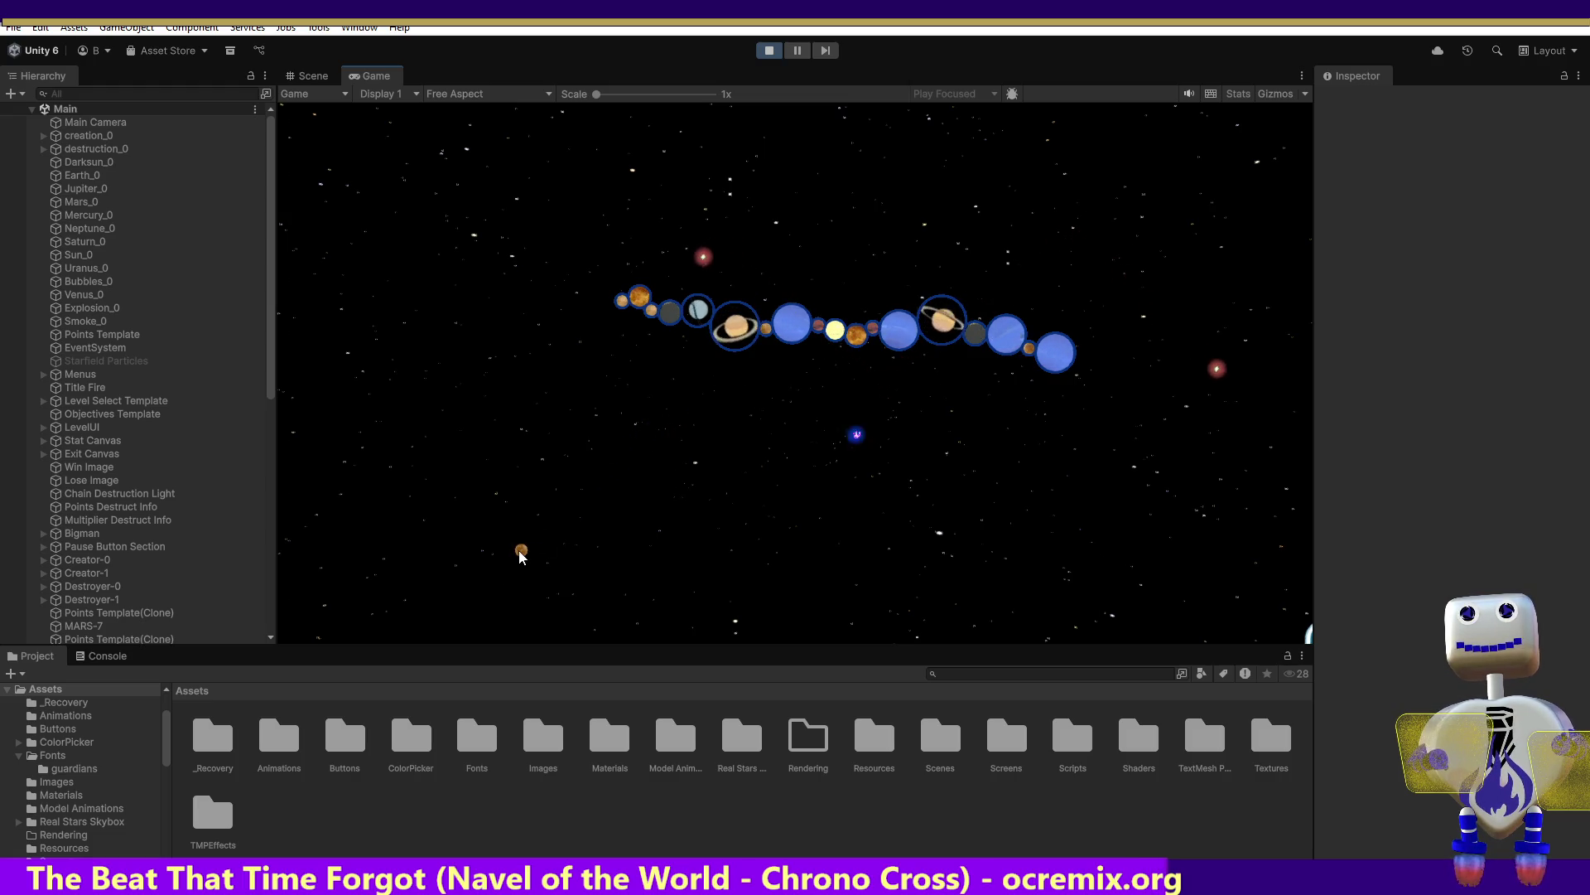
Attach orange planets to both chain ends and cap the front with a blue planet
{"action": "left_click", "coordinate": [618, 306]}
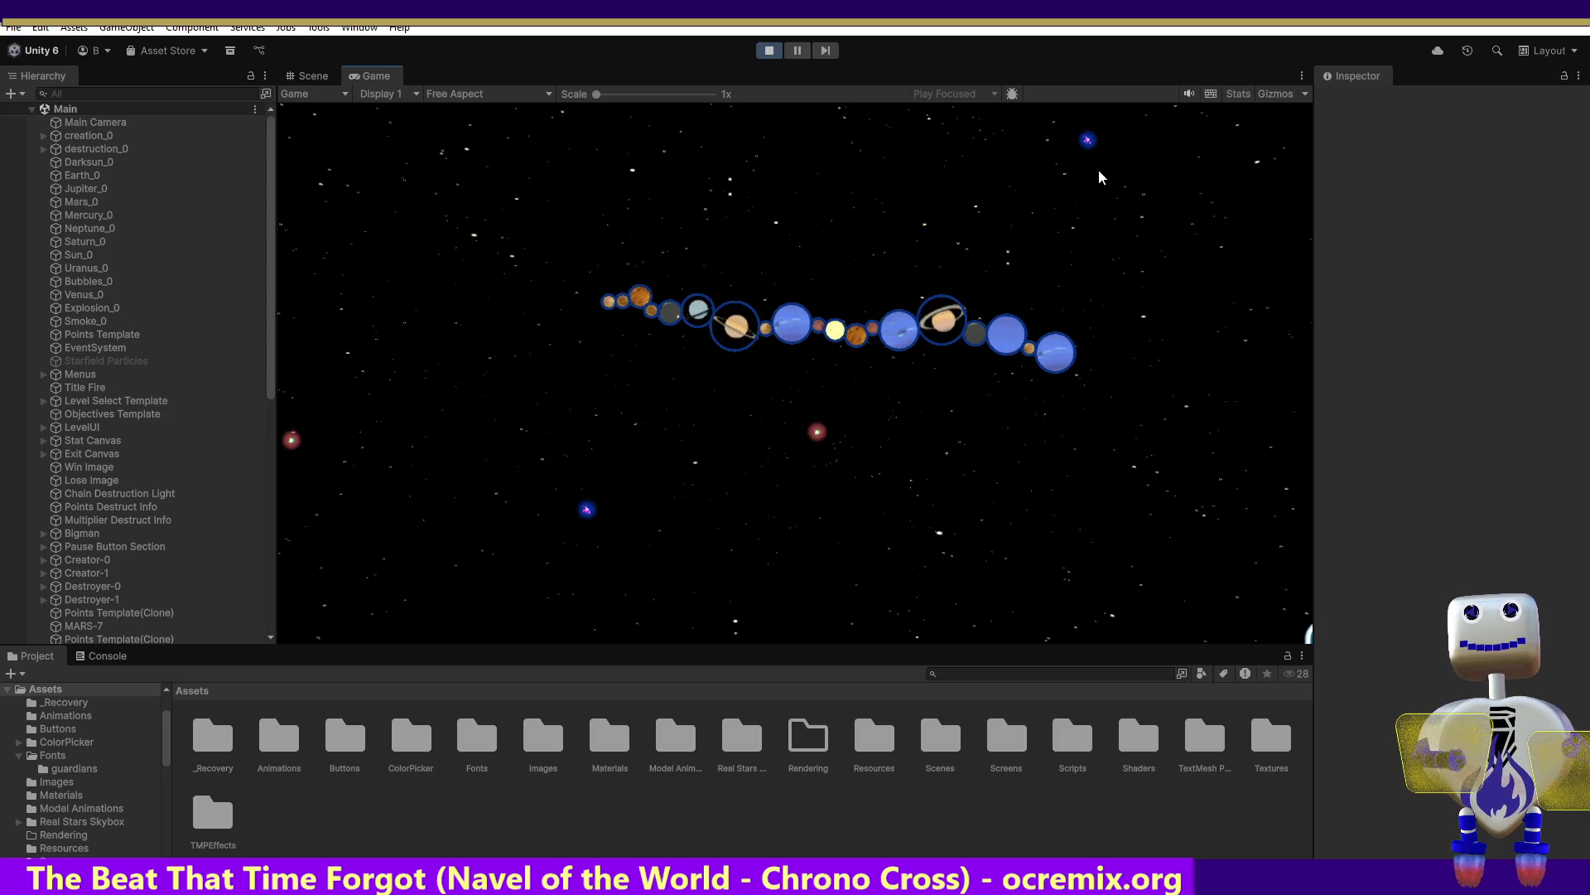
{"action": "left_click", "coordinate": [1061, 354]}
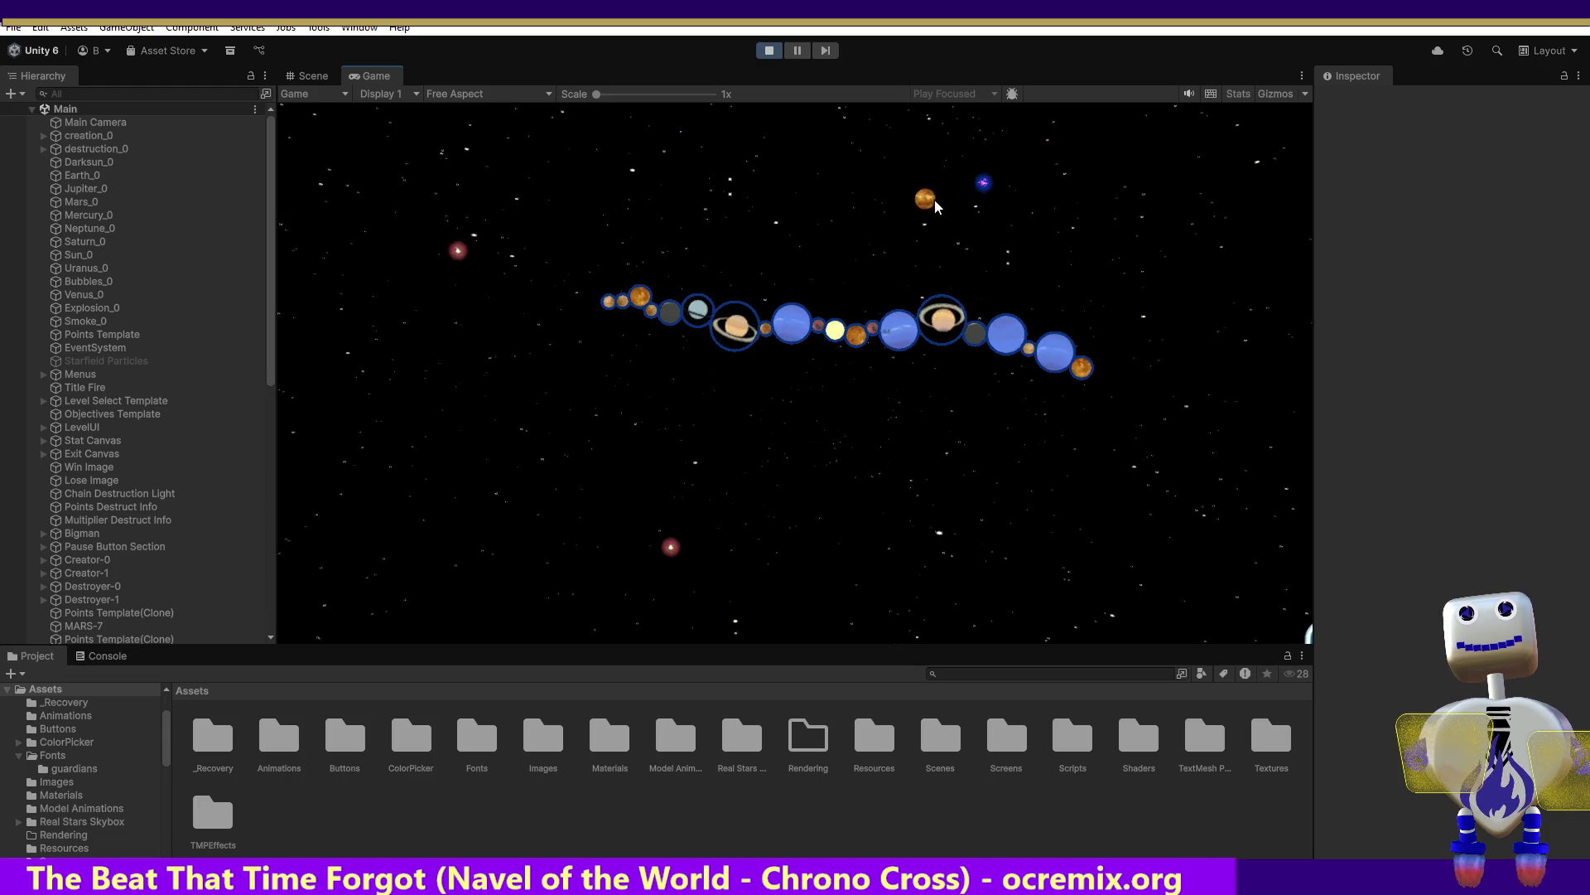
{"action": "left_click", "coordinate": [1126, 356]}
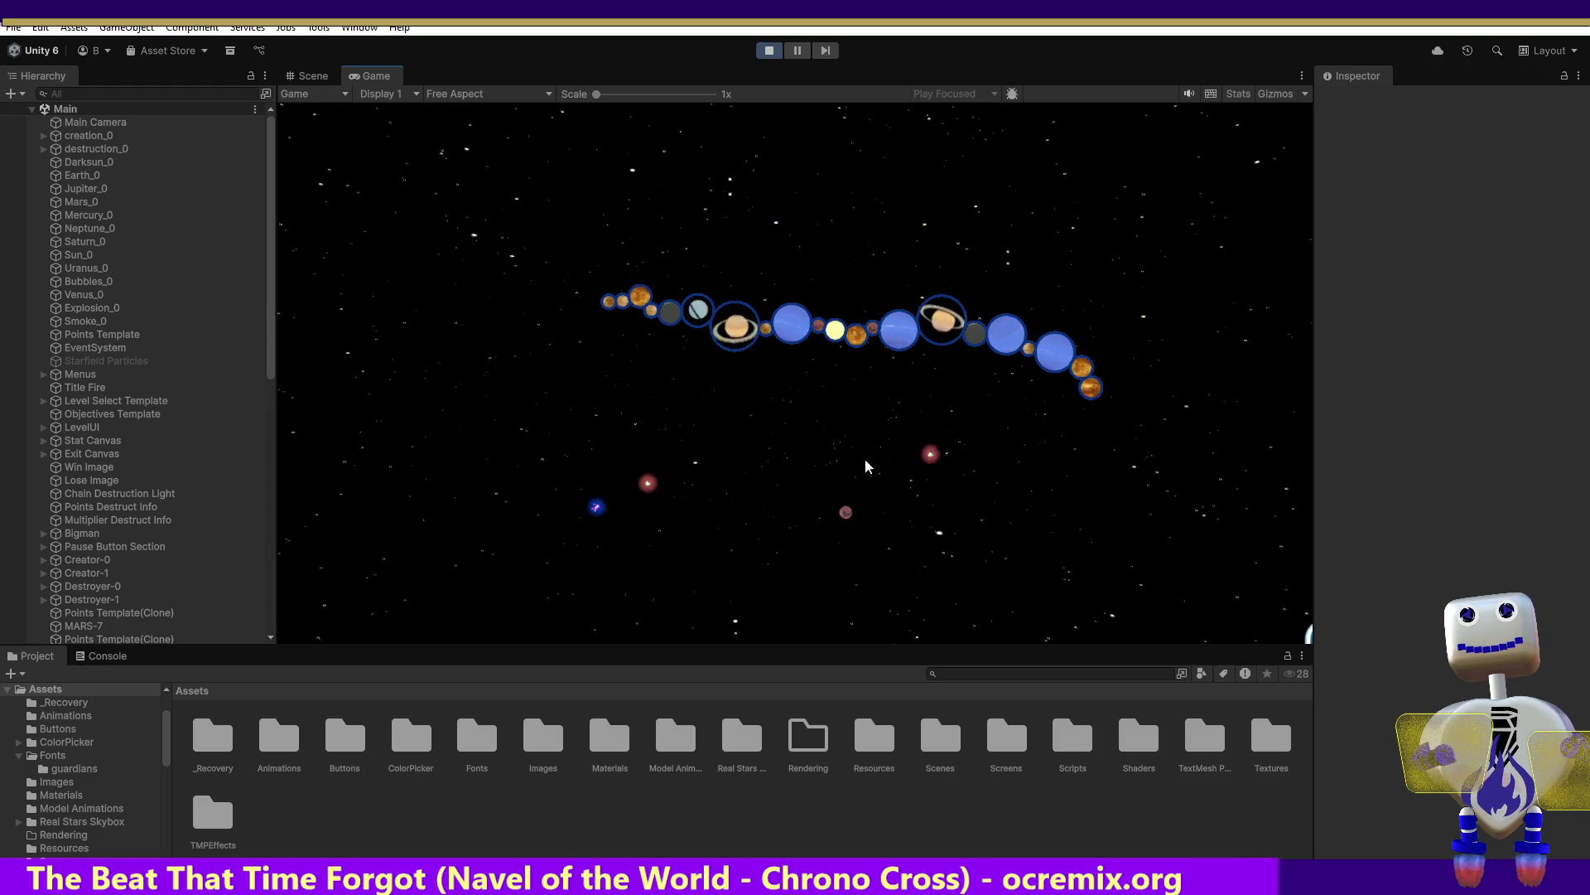
{"action": "left_click", "coordinate": [1116, 424]}
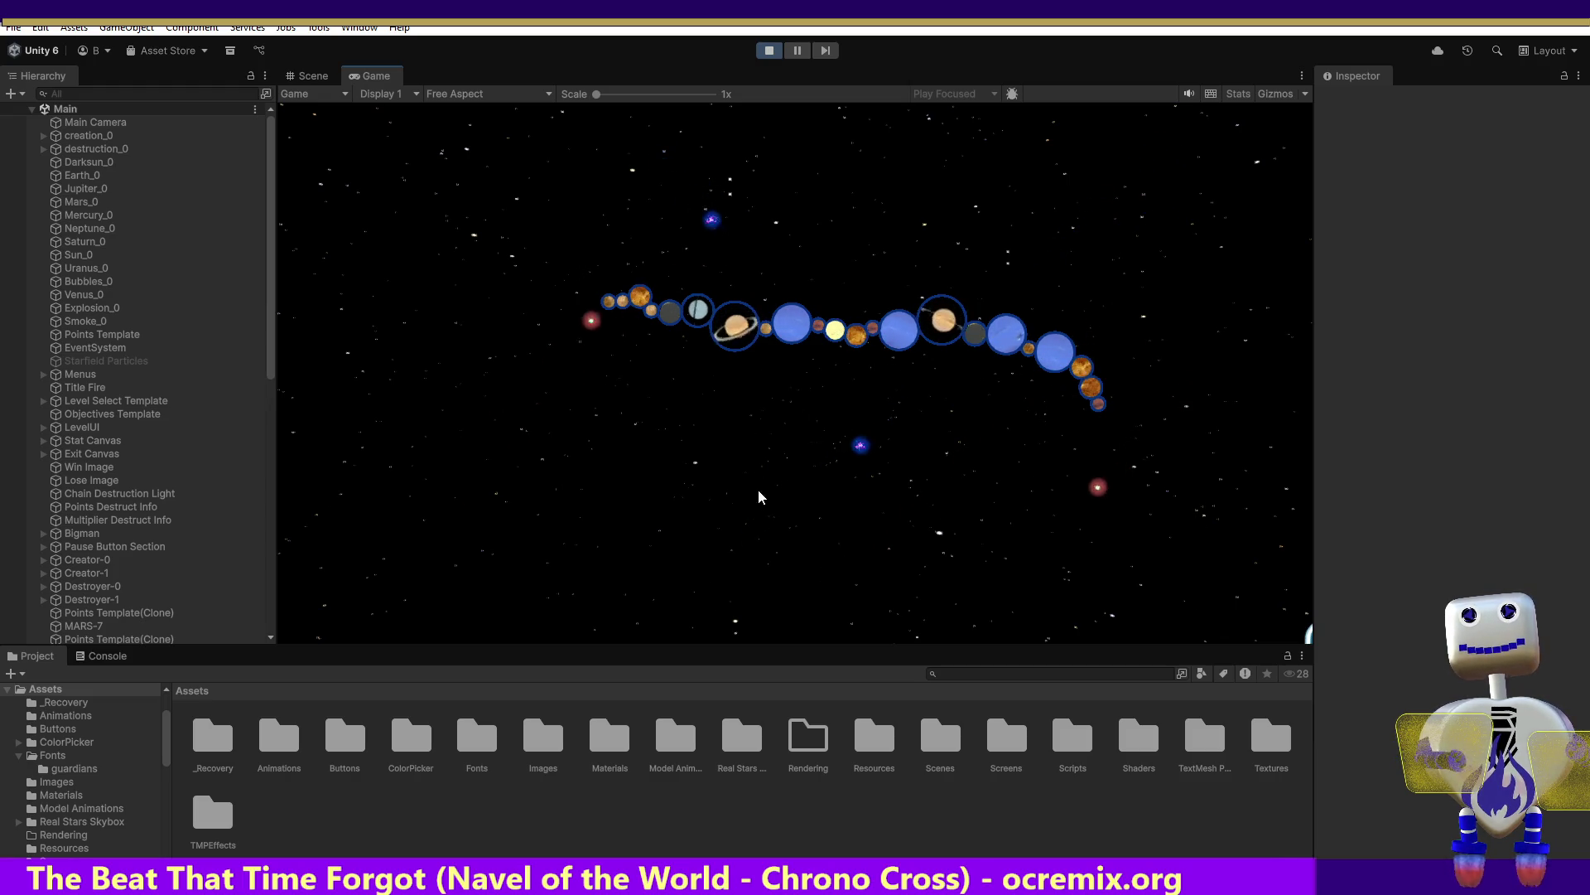
{"action": "left_click", "coordinate": [574, 352]}
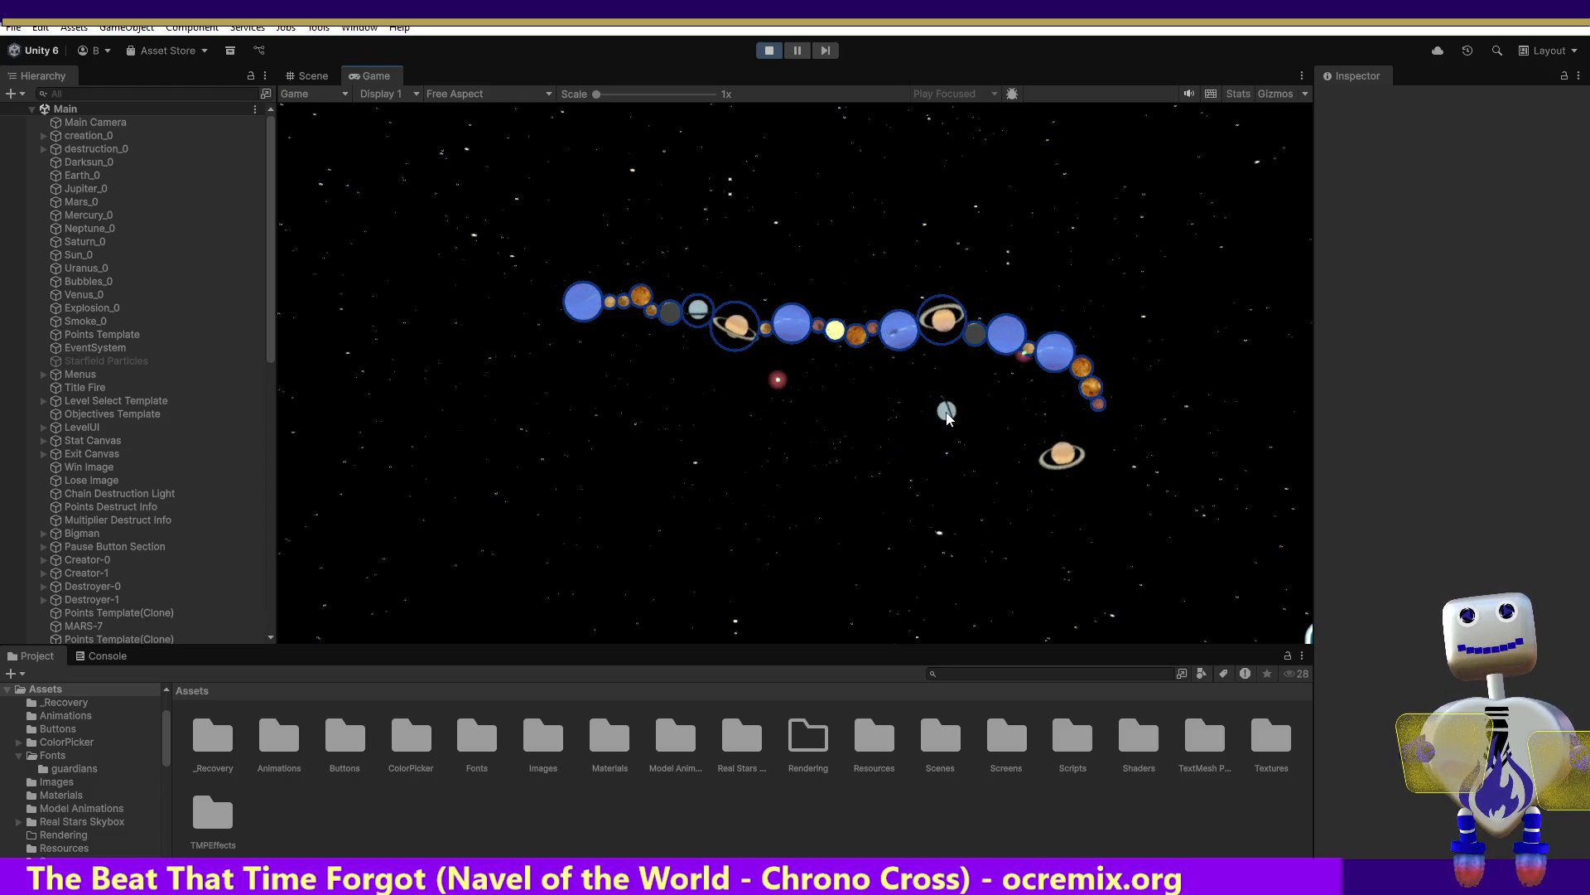
Join grey, Saturn, yellow and blue planets to the chain's head, and small, grey and orange planets elsewhere
{"action": "left_click", "coordinate": [578, 335]}
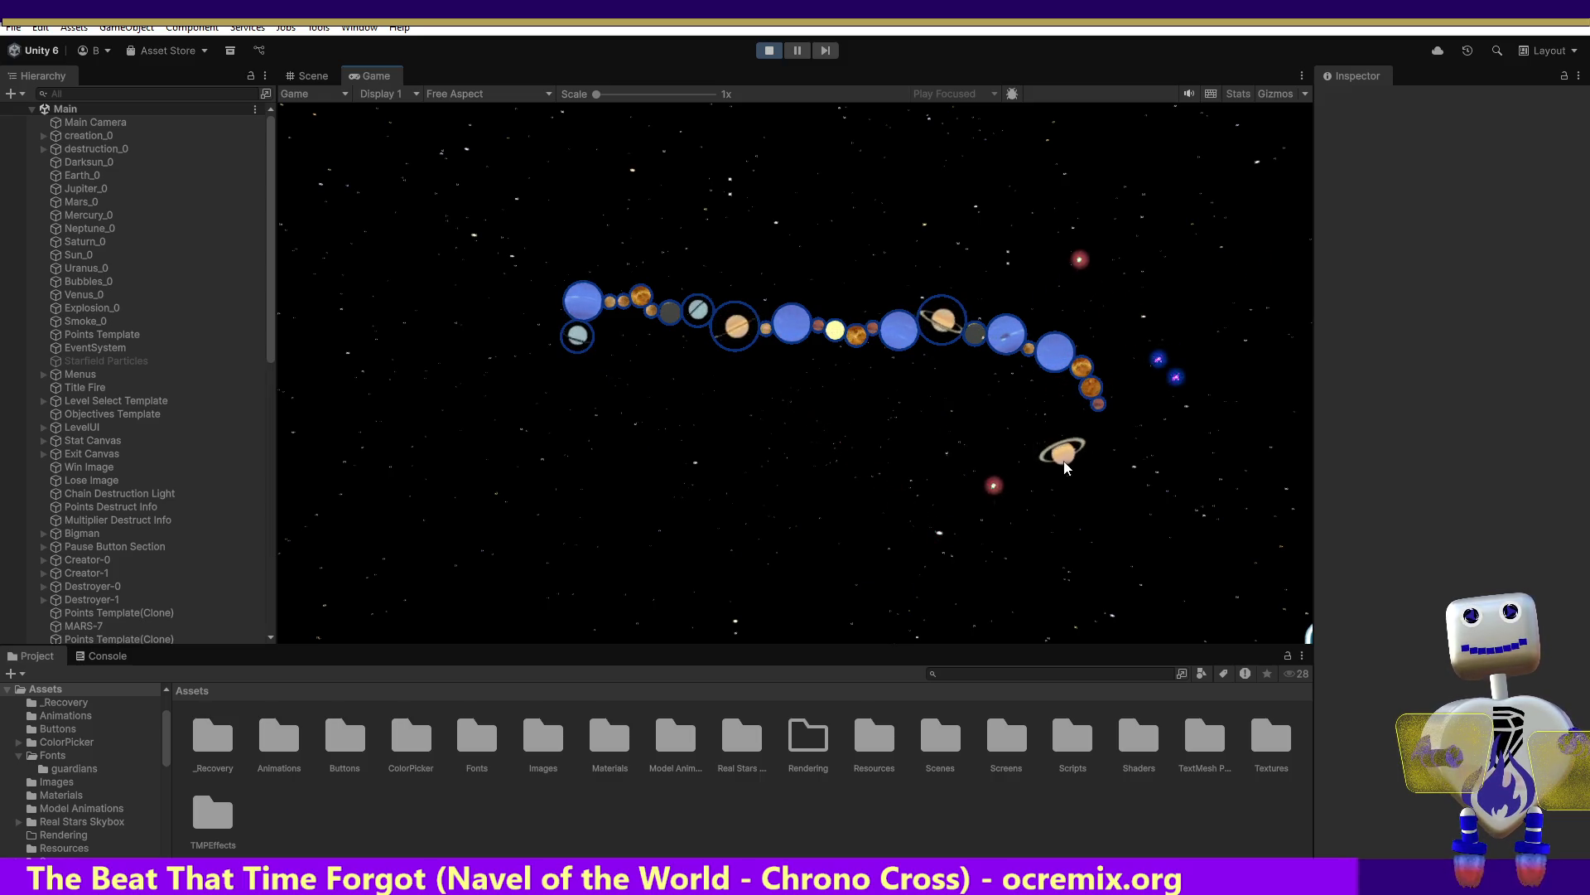
{"action": "left_click", "coordinate": [528, 346]}
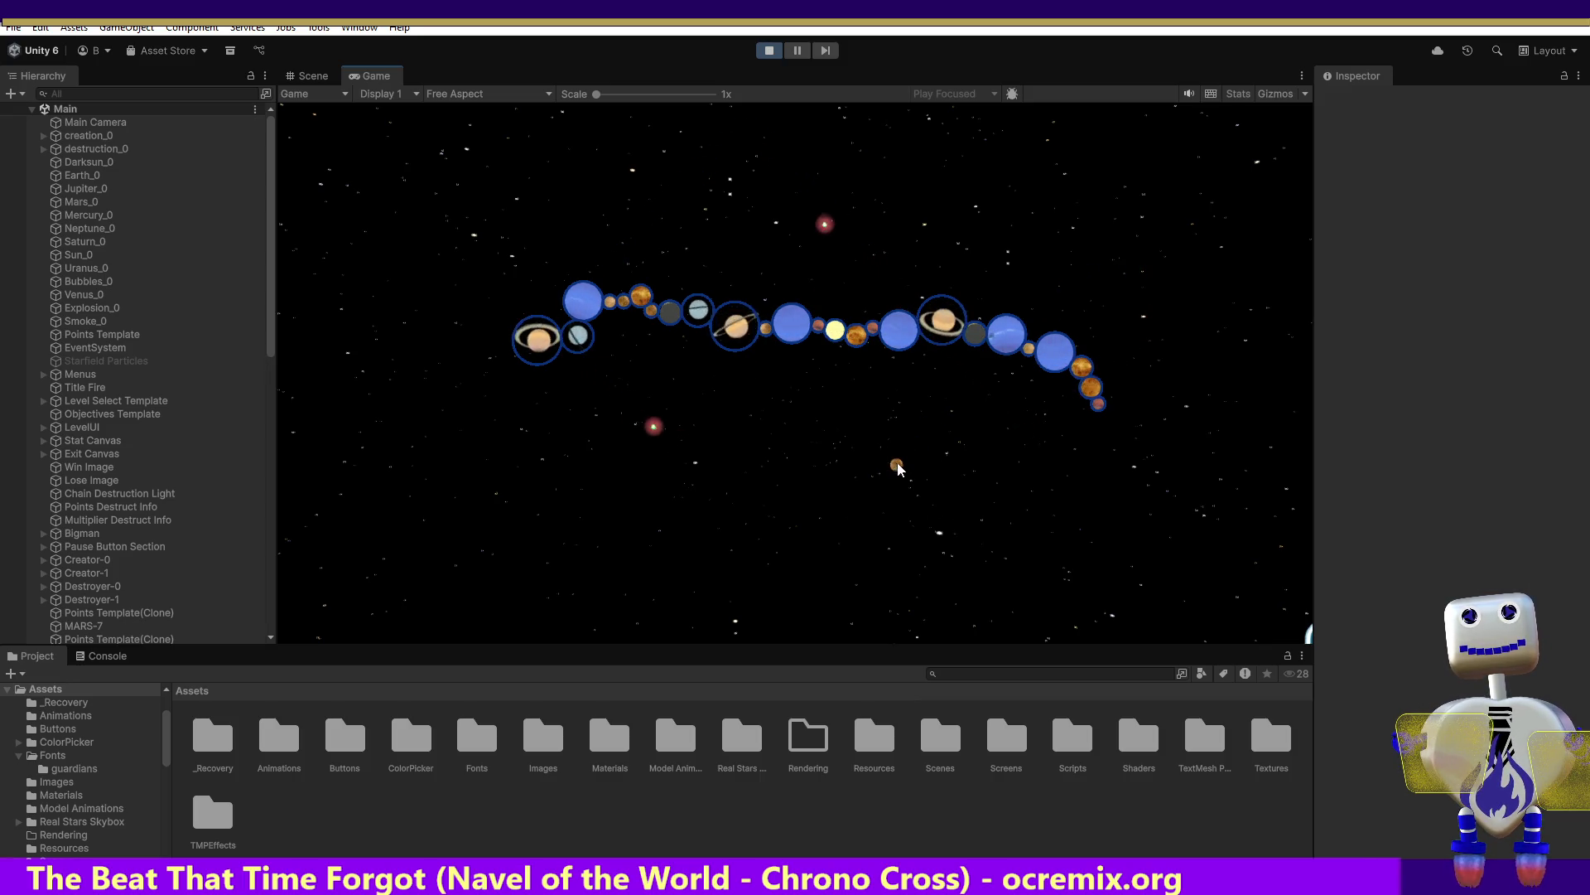
{"action": "left_click", "coordinate": [1097, 414]}
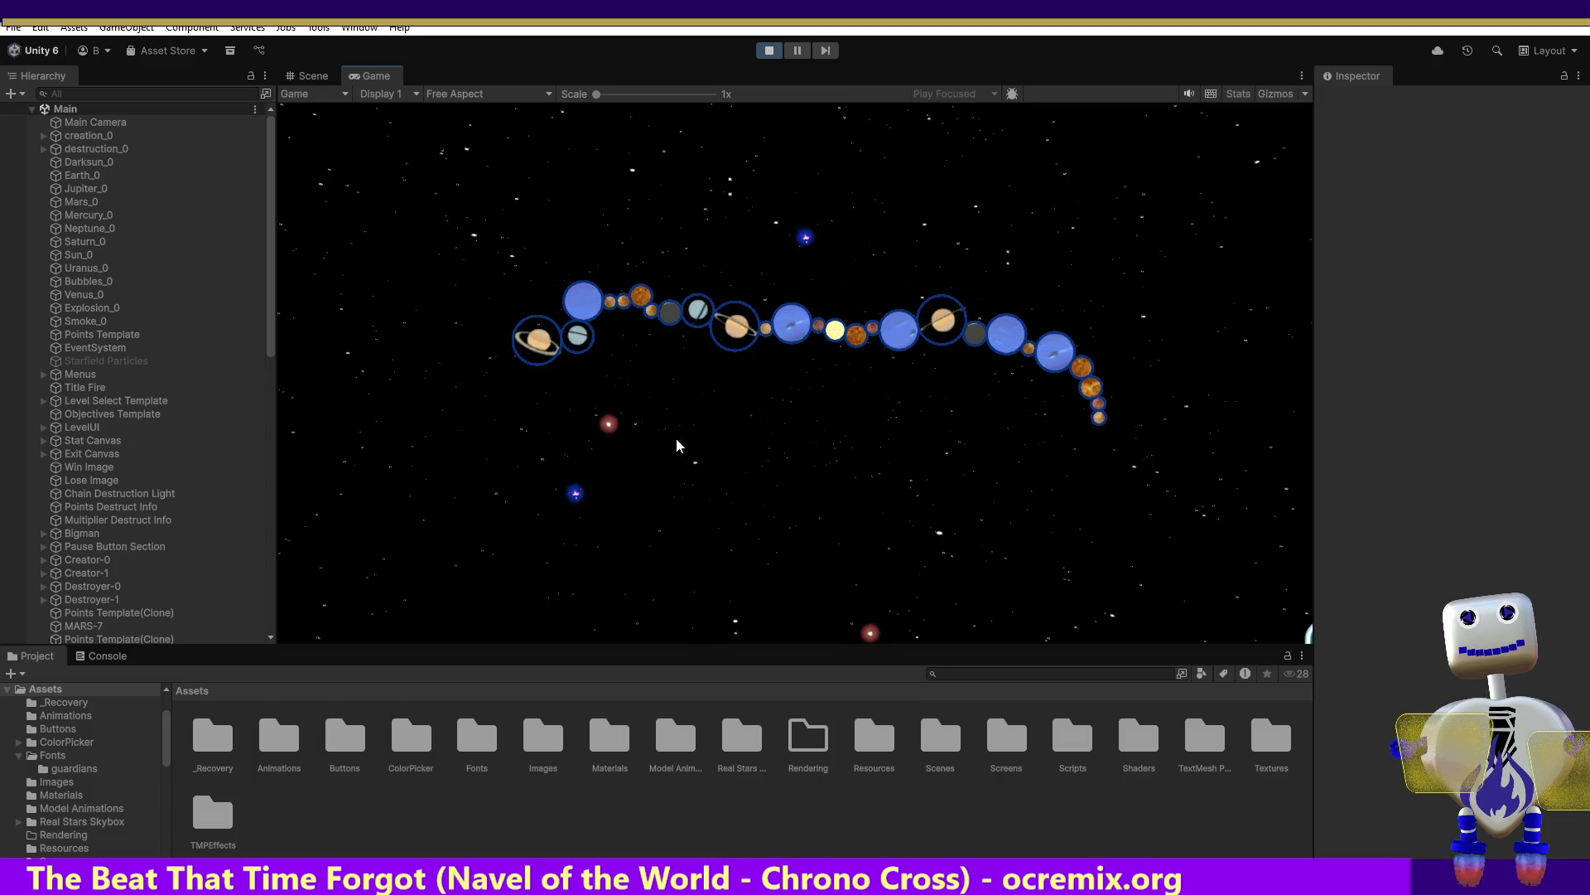
{"action": "left_click", "coordinate": [494, 364]}
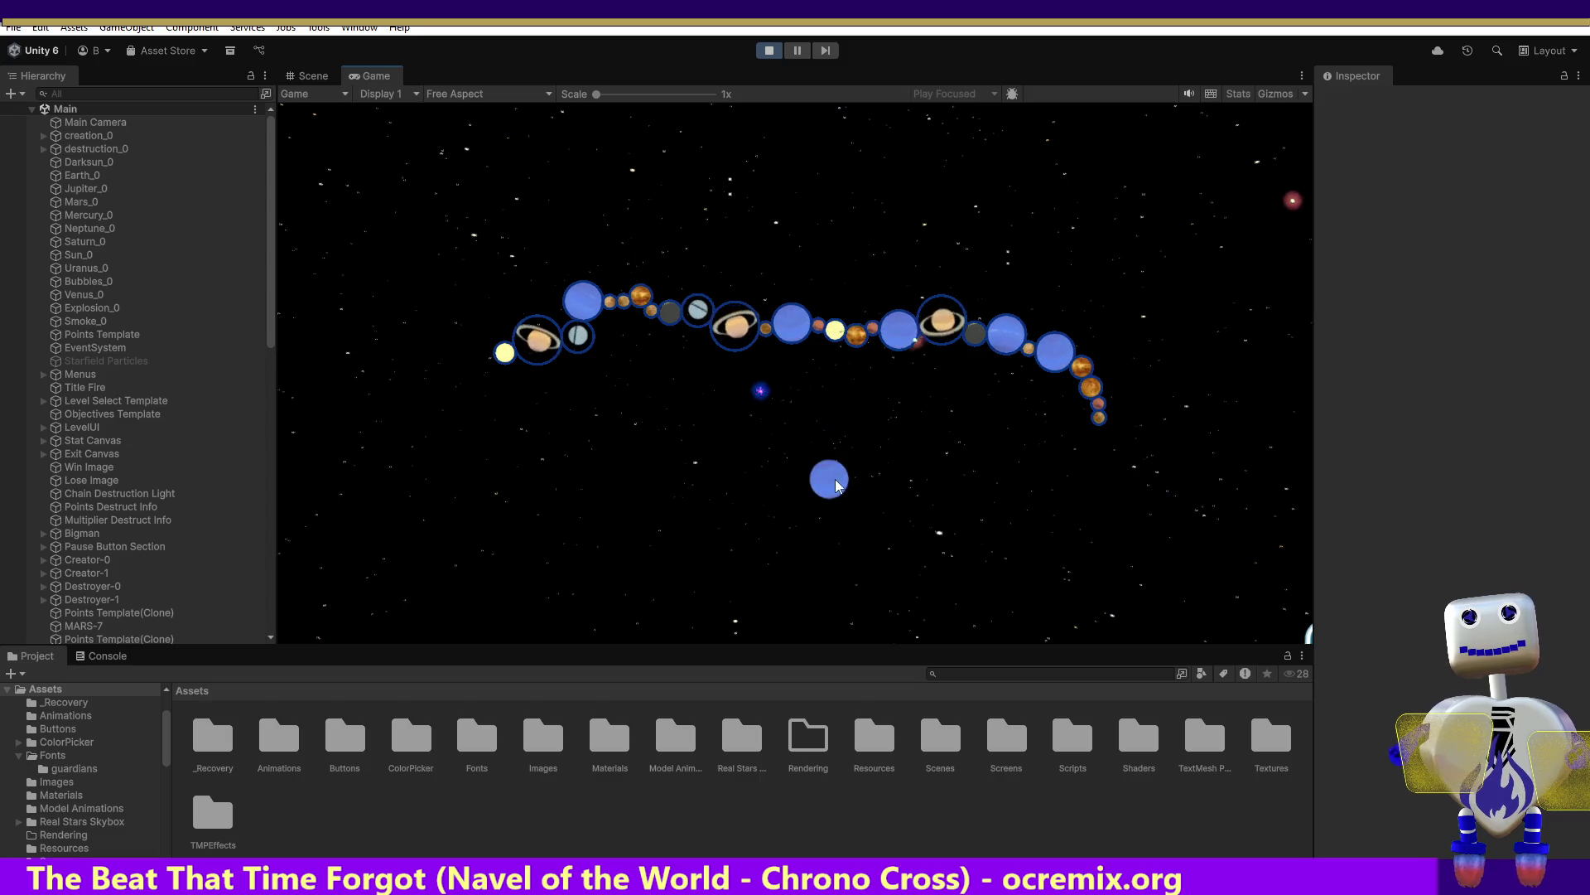
{"action": "left_click", "coordinate": [480, 385]}
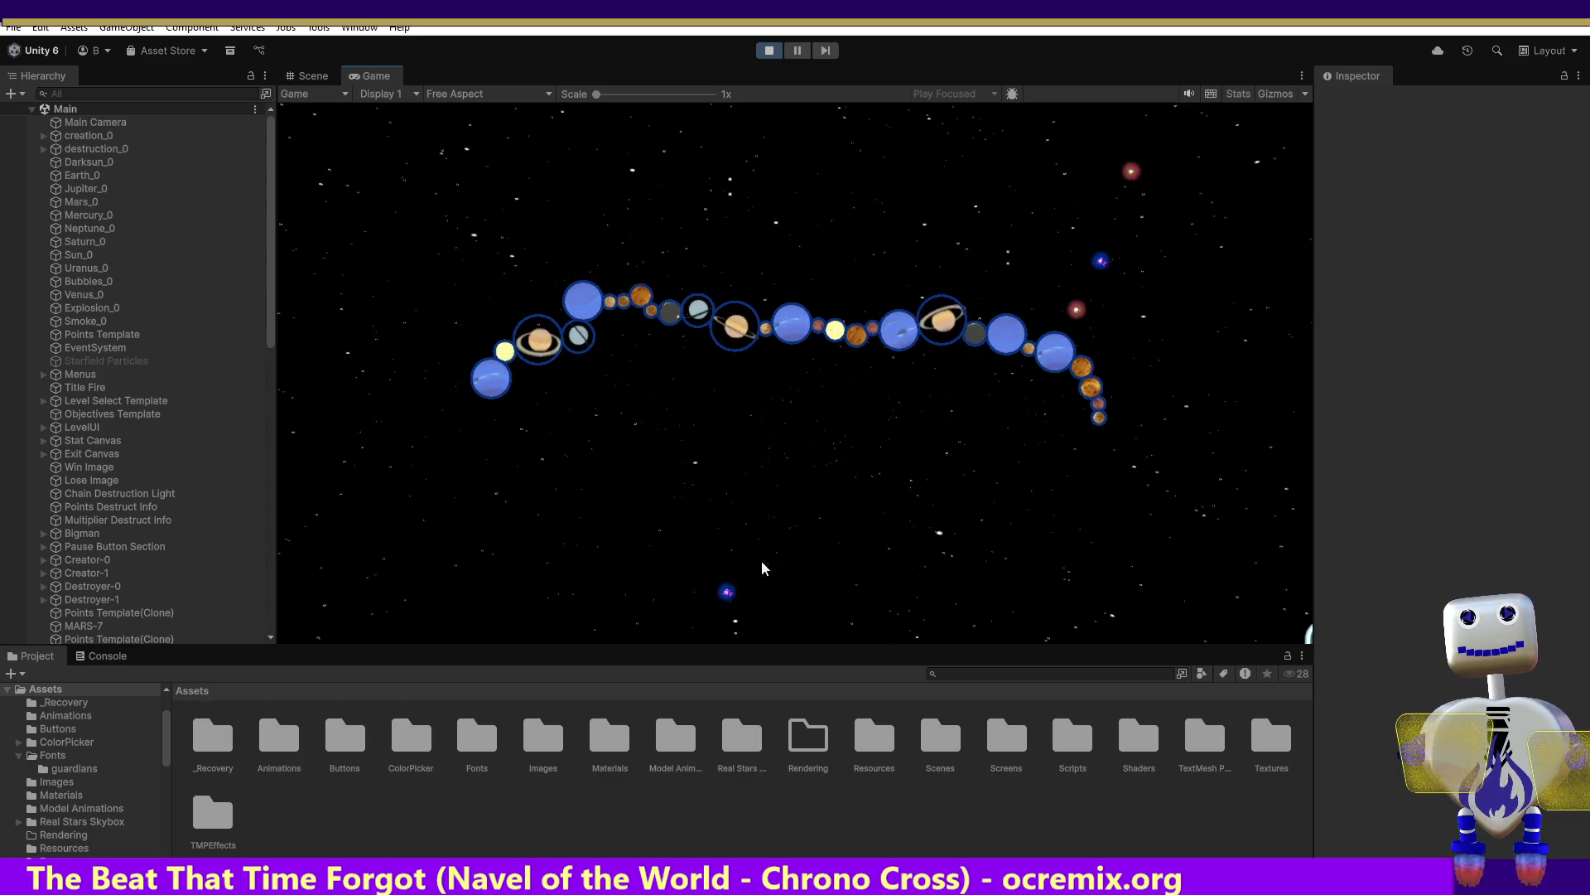
{"action": "left_click", "coordinate": [473, 401]}
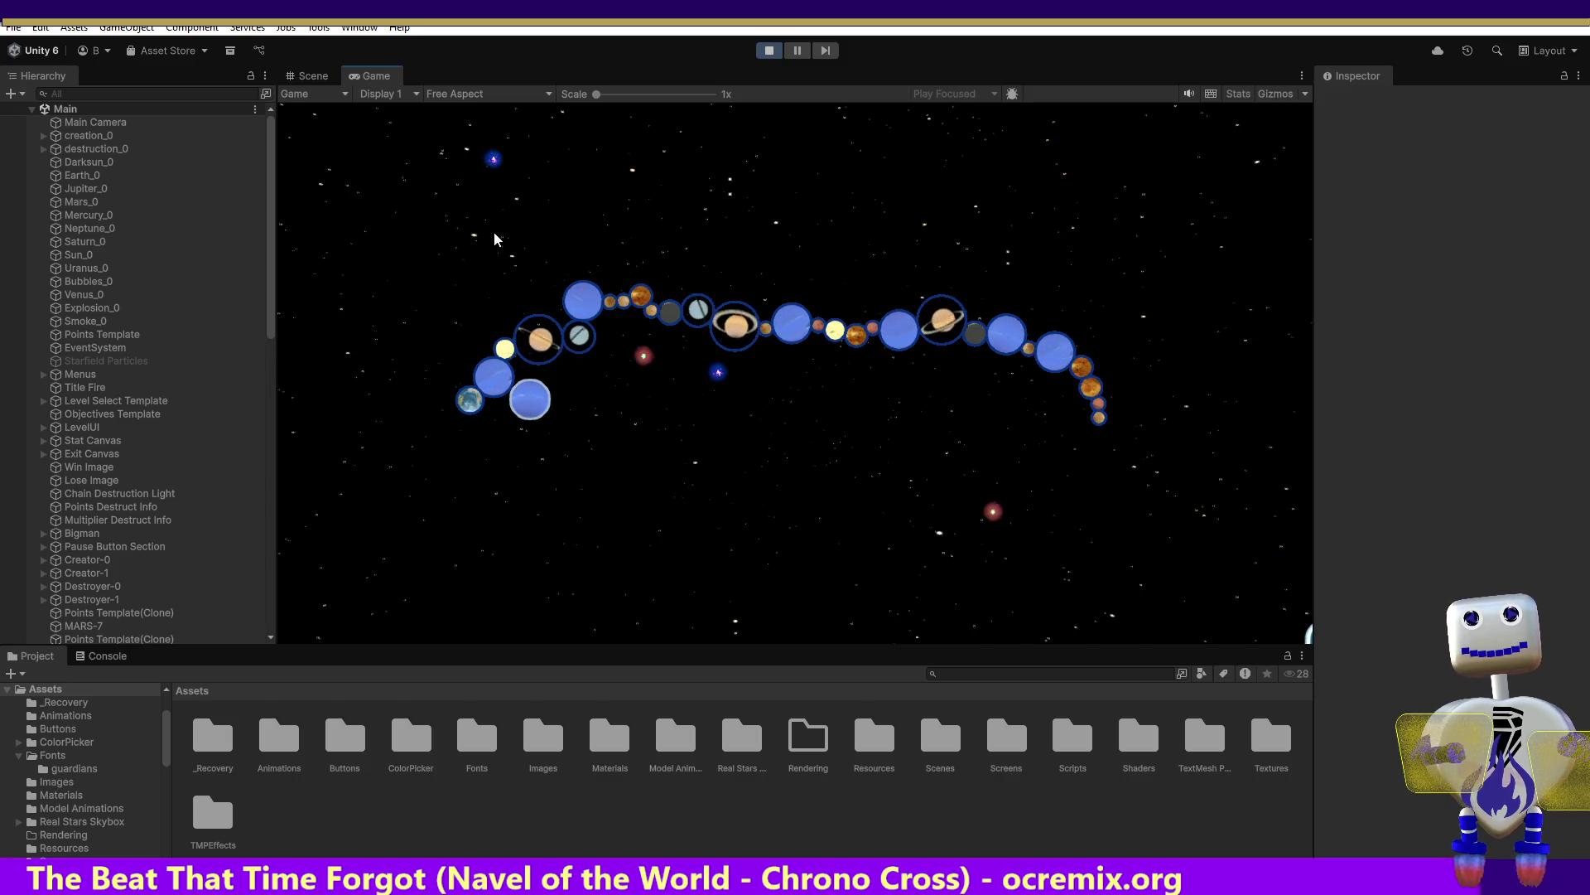
{"action": "left_click", "coordinate": [1174, 383]}
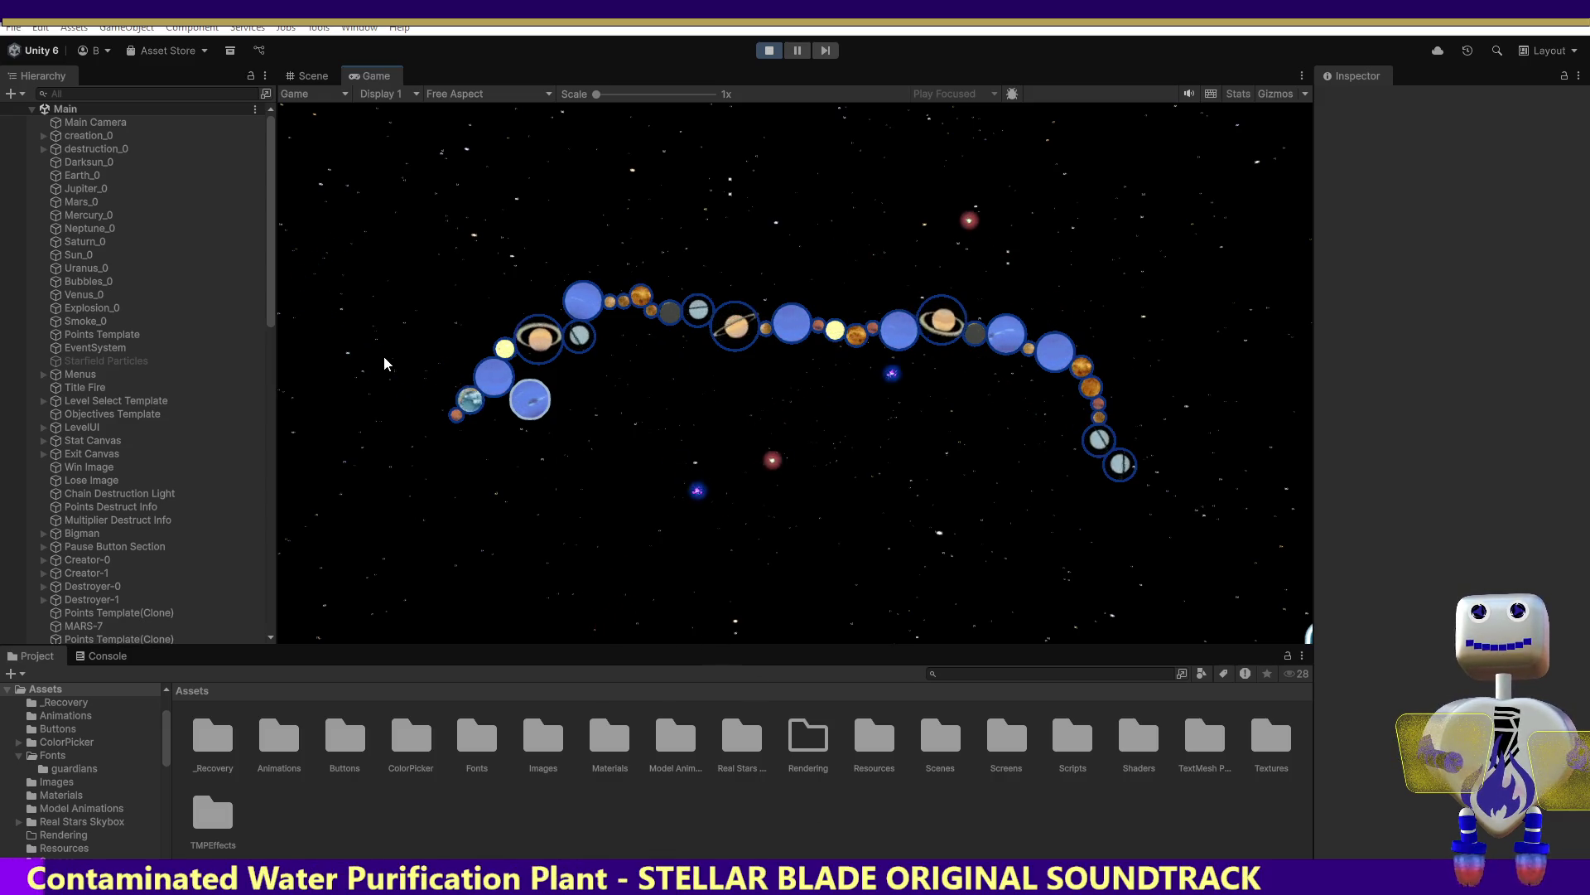
{"action": "left_click", "coordinate": [561, 448]}
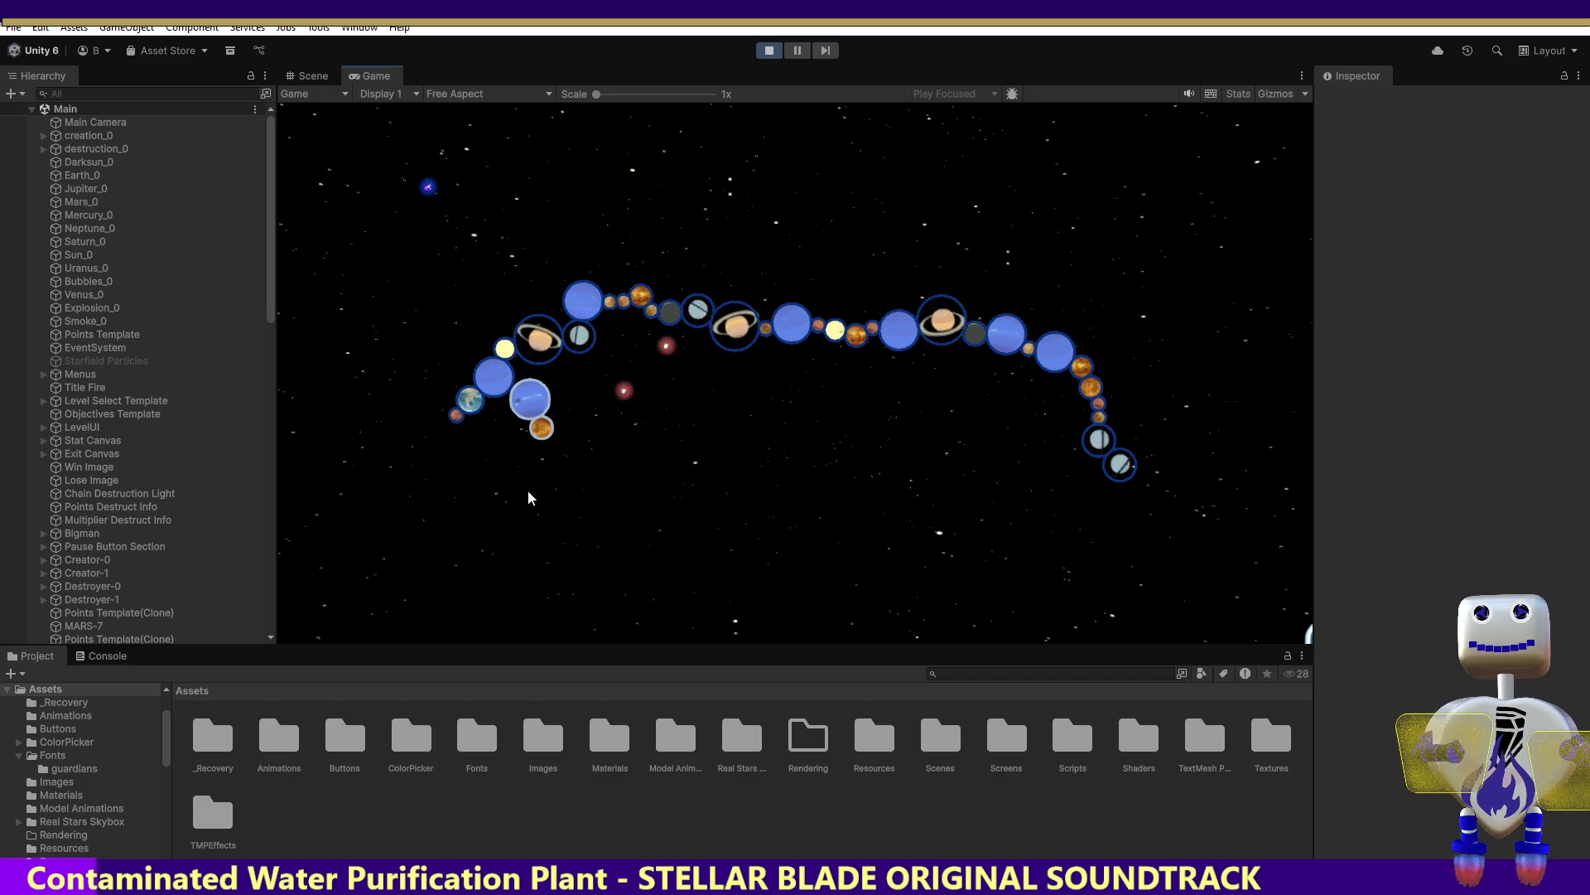
Trigger a 75-point crash, drop a Saturn onto the tail, and attach Jupiters to the right end
{"action": "left_click", "coordinate": [441, 295]}
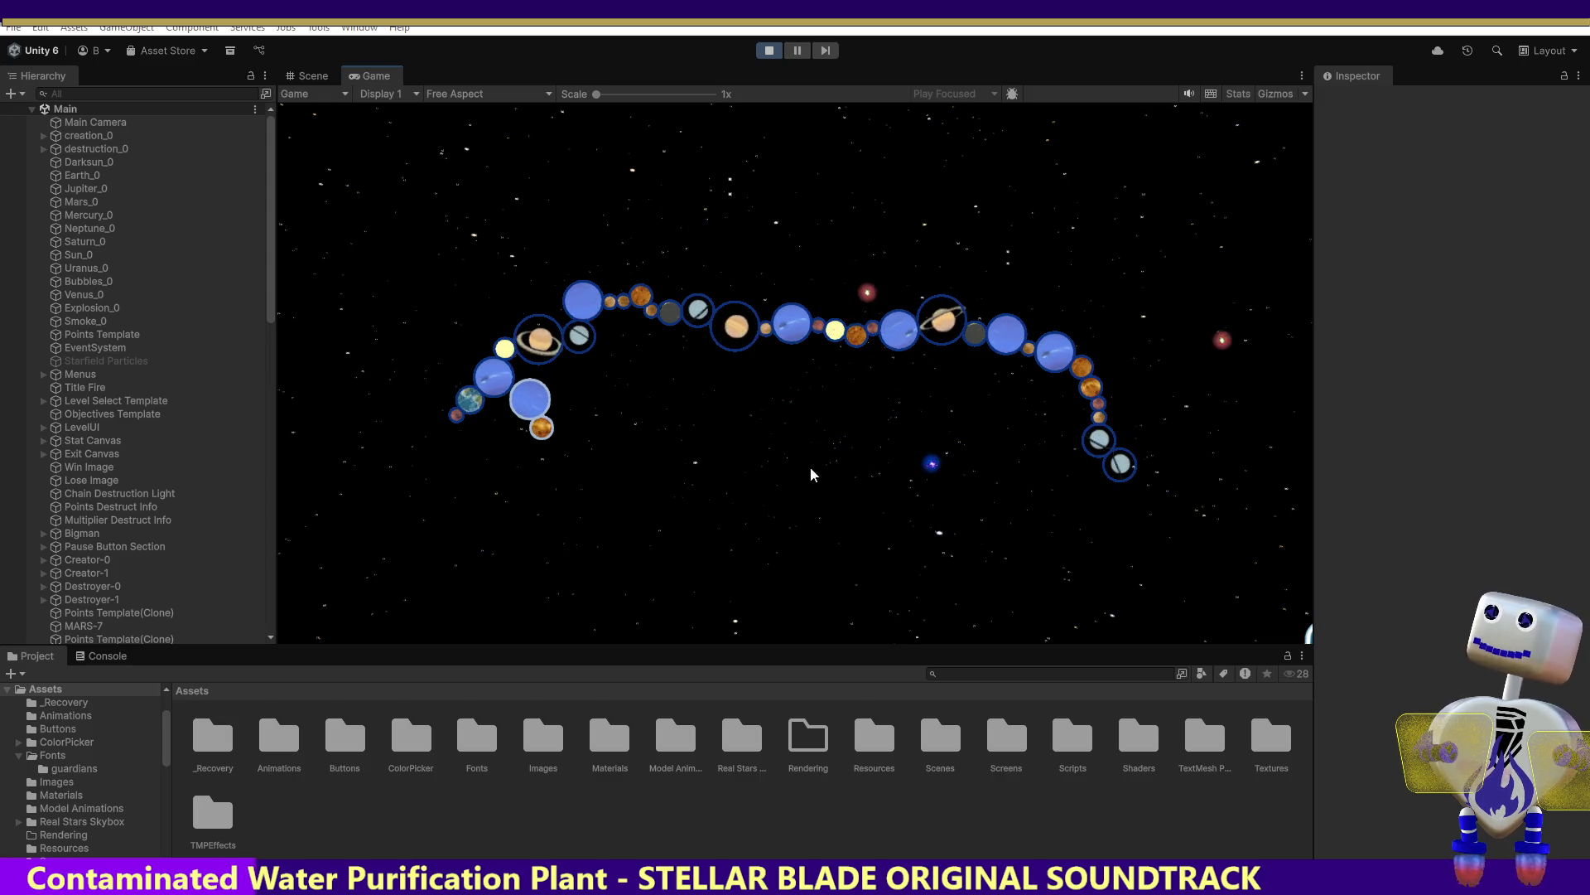
{"action": "left_click", "coordinate": [795, 395]}
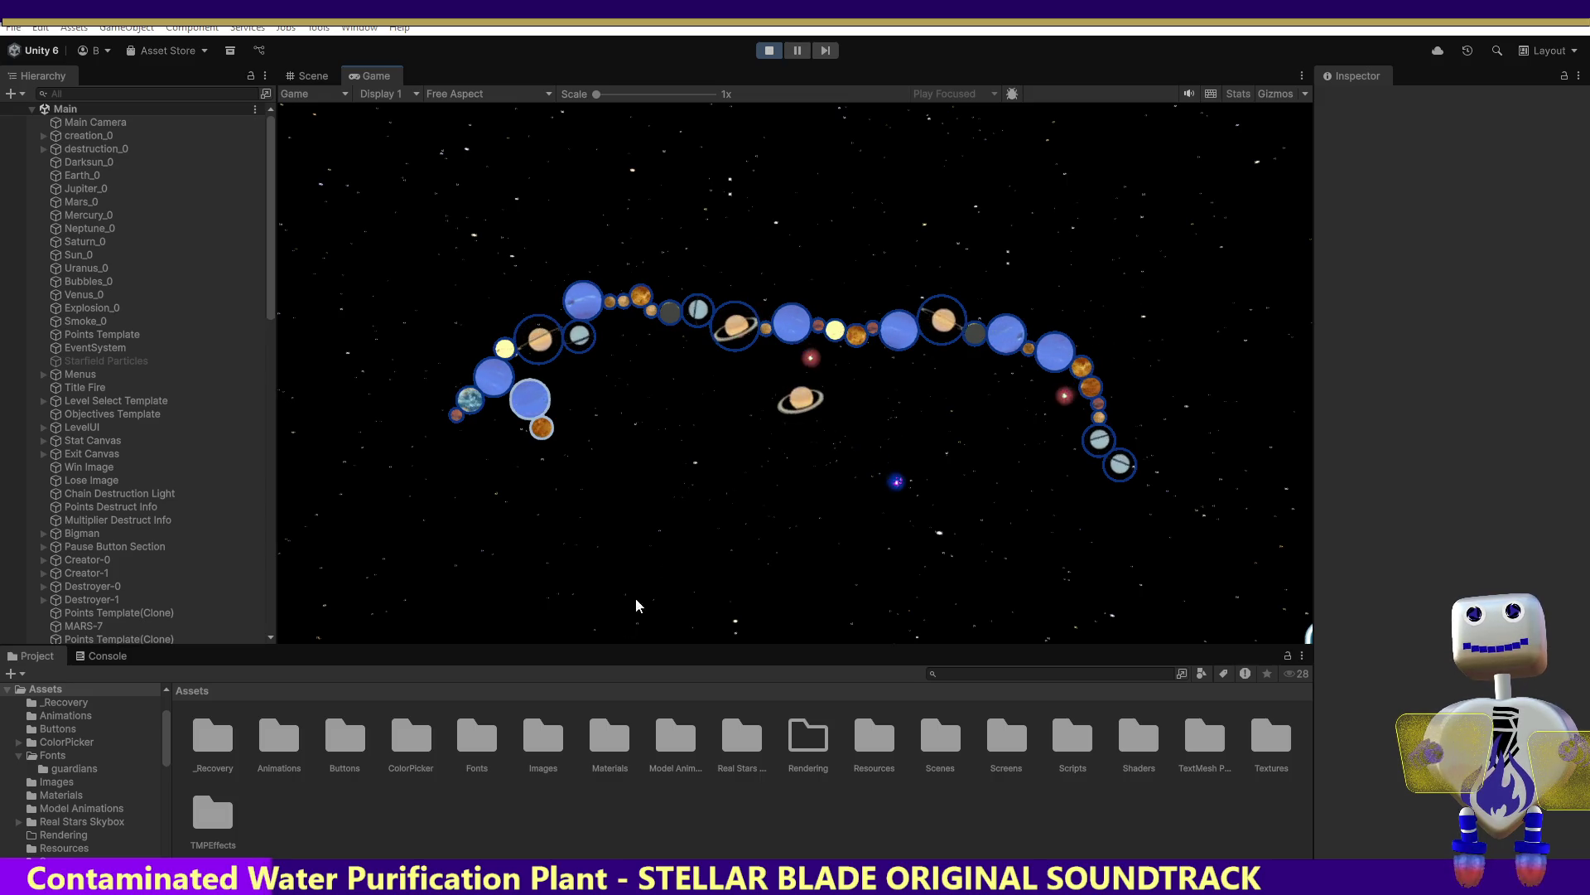
{"action": "mouse_move", "coordinate": [813, 425]}
{"action": "left_mouse_down"}
{"action": "mouse_move", "coordinate": [479, 485]}
{"action": "mouse_move", "coordinate": [454, 452]}
{"action": "left_mouse_up"}
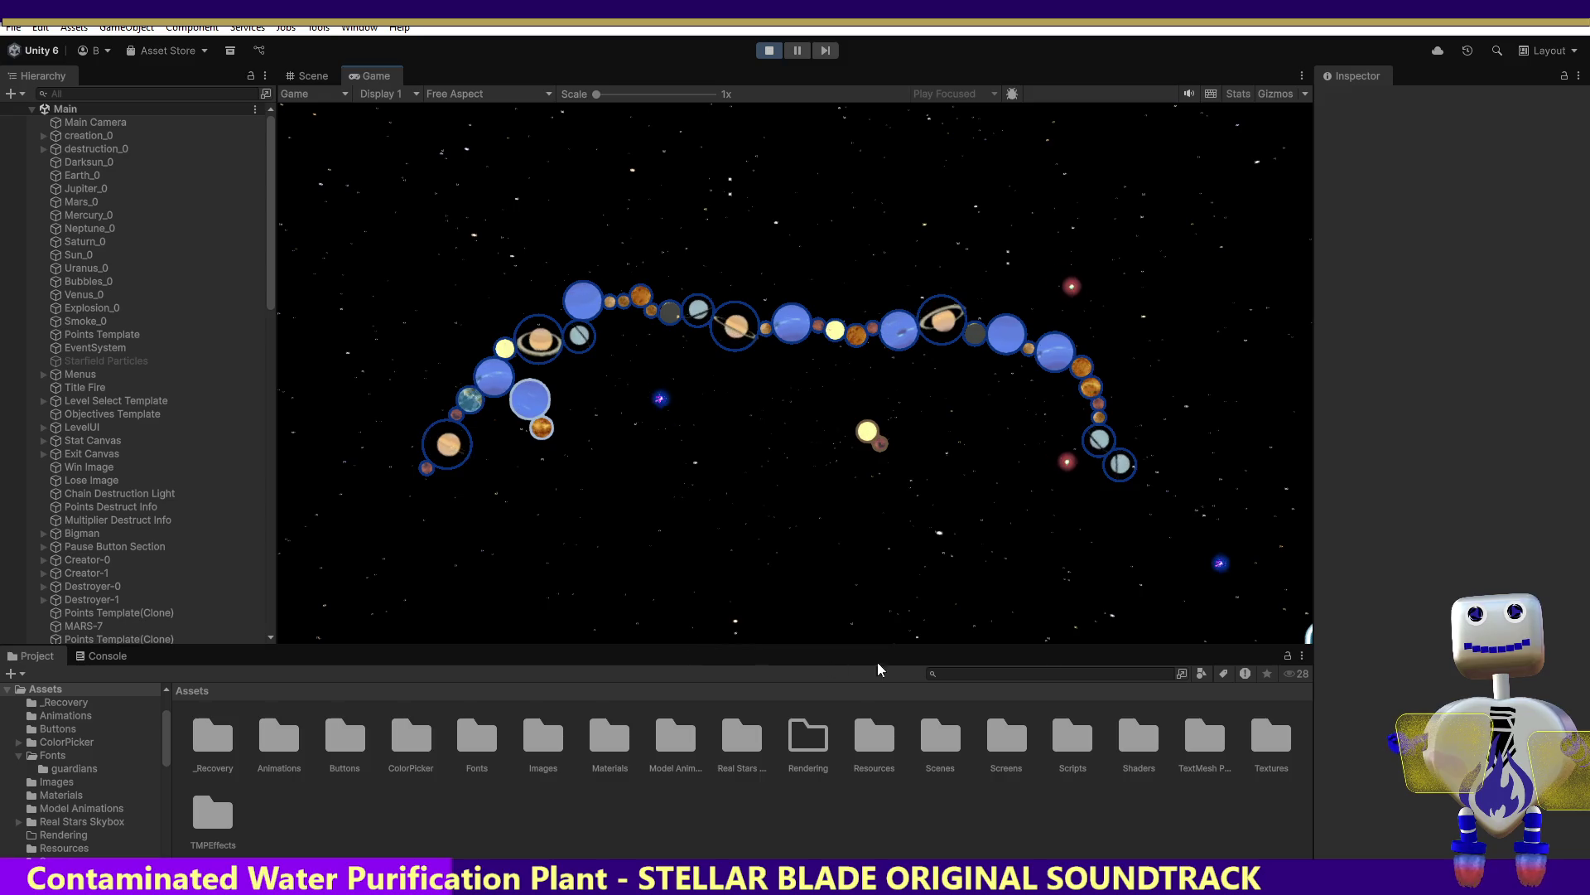
{"action": "left_click_drag", "start_coordinate": [1231, 618], "coordinate": [1159, 507]}
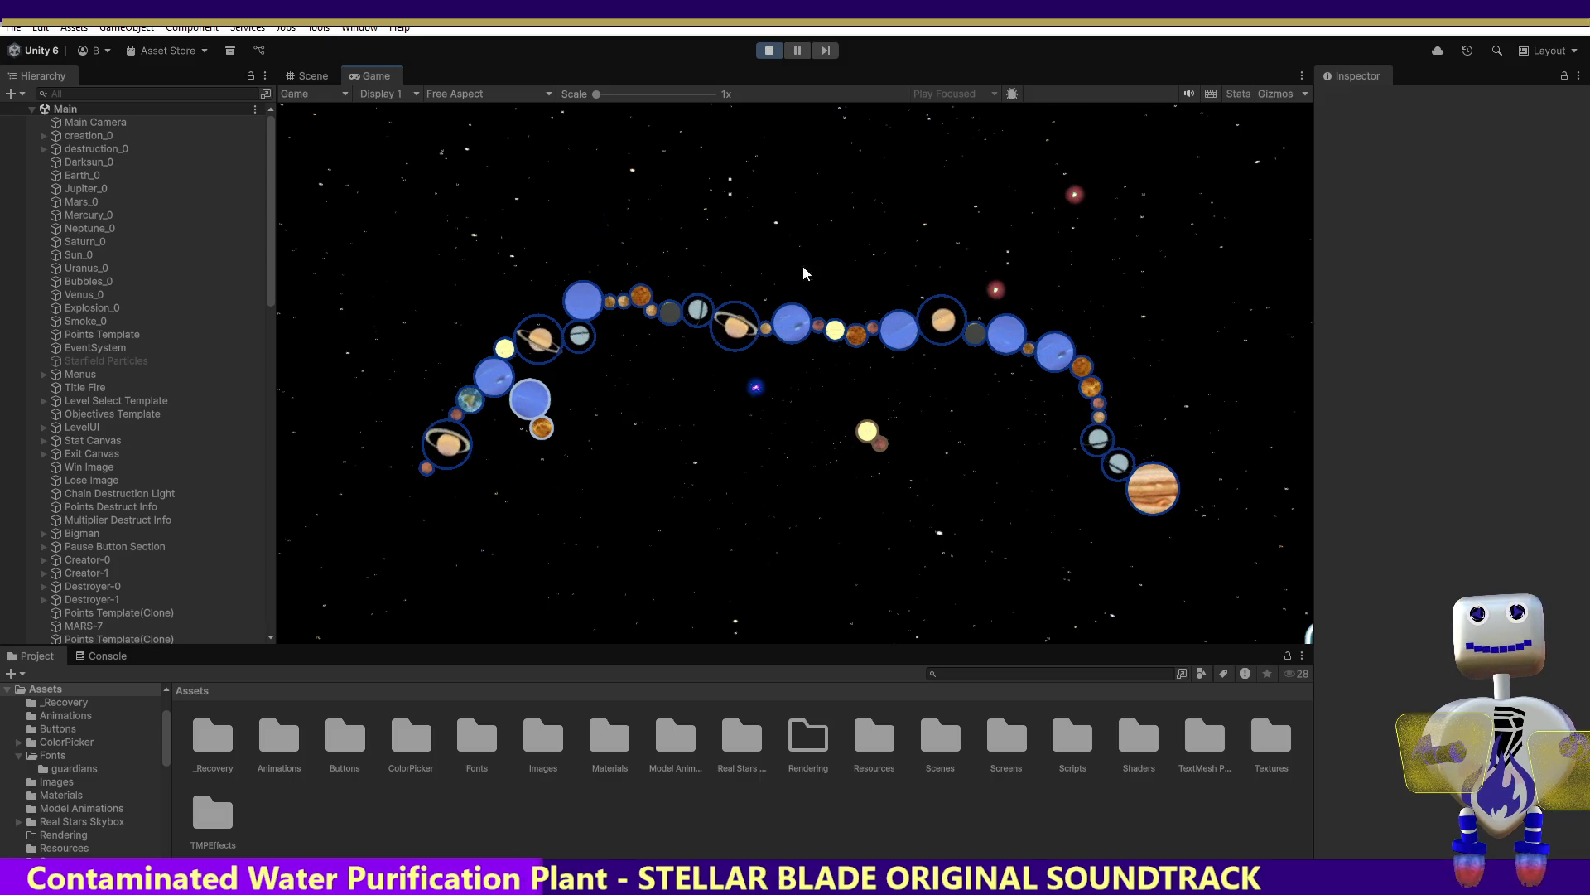
{"action": "mouse_move", "coordinate": [862, 497]}
{"action": "left_mouse_down"}
{"action": "mouse_move", "coordinate": [1082, 561]}
{"action": "mouse_move", "coordinate": [1205, 520]}
{"action": "left_mouse_up"}
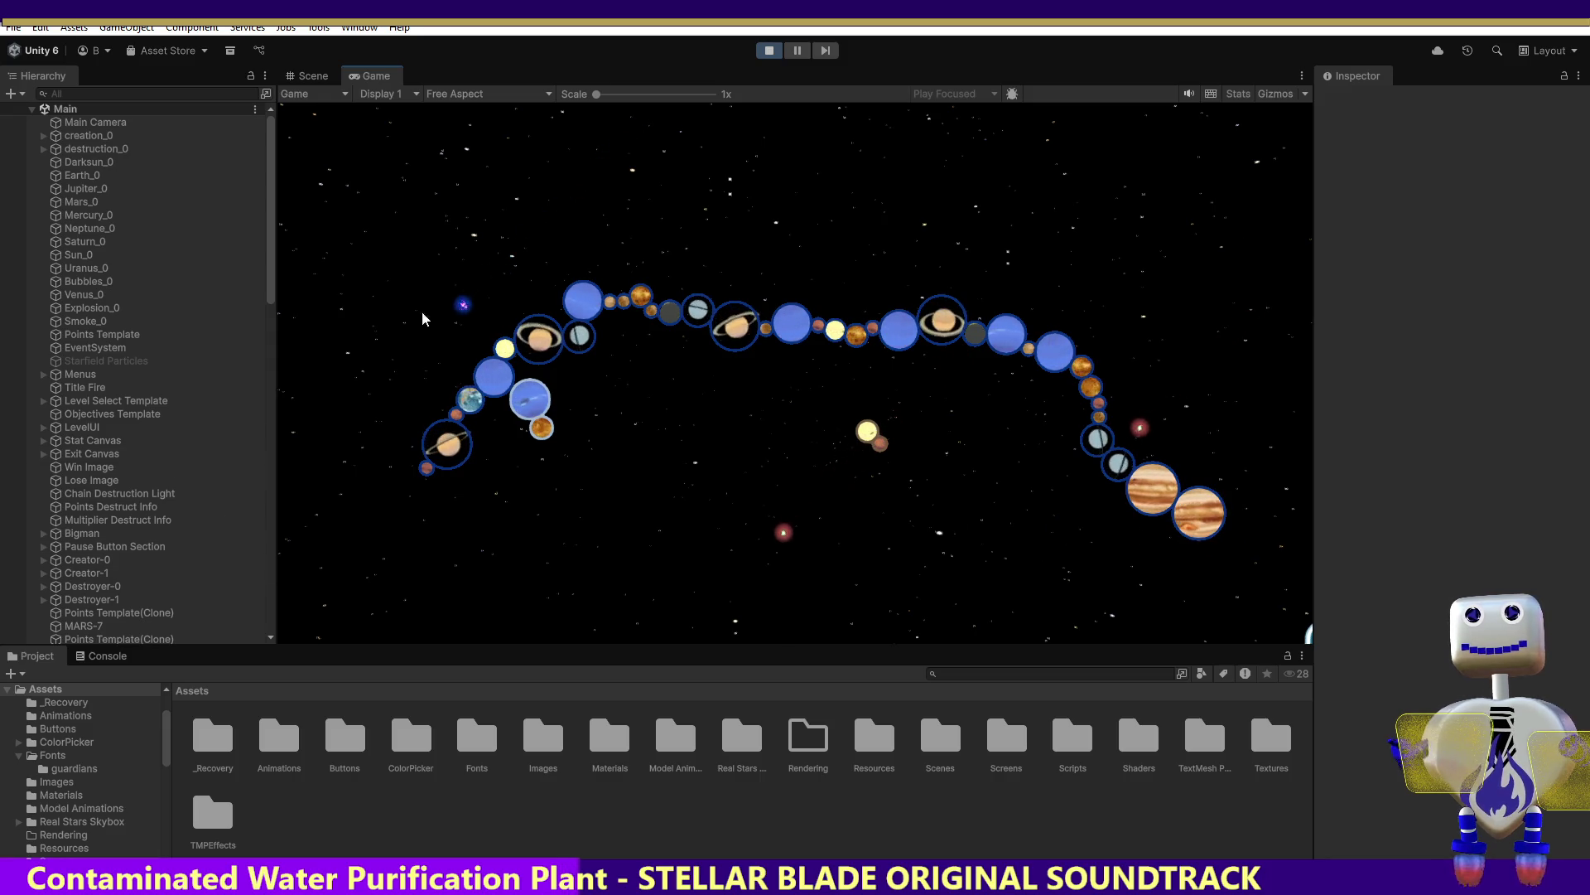
Attach grey, sun, pale and orange planets to the chain's lower-left and right ends
{"action": "mouse_move", "coordinate": [454, 316]}
{"action": "left_mouse_down"}
{"action": "mouse_move", "coordinate": [340, 454]}
{"action": "mouse_move", "coordinate": [414, 479]}
{"action": "left_mouse_up"}
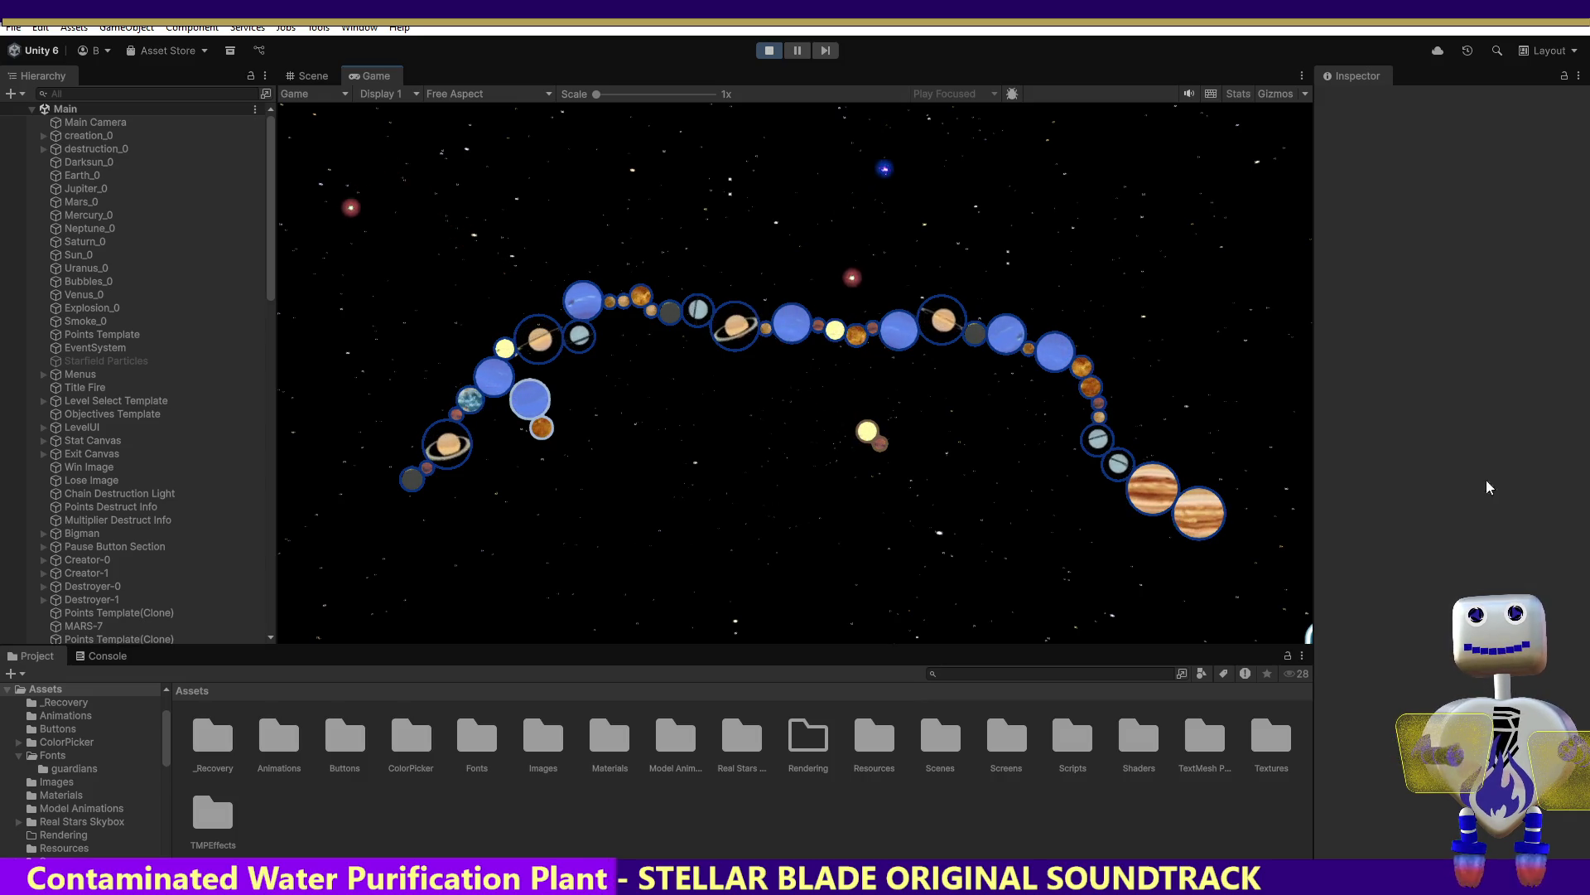
{"action": "mouse_move", "coordinate": [960, 132]}
{"action": "left_mouse_down"}
{"action": "mouse_move", "coordinate": [959, 193]}
{"action": "mouse_move", "coordinate": [963, 143]}
{"action": "mouse_move", "coordinate": [490, 191]}
{"action": "mouse_move", "coordinate": [377, 486]}
{"action": "mouse_move", "coordinate": [394, 490]}
{"action": "left_mouse_up"}
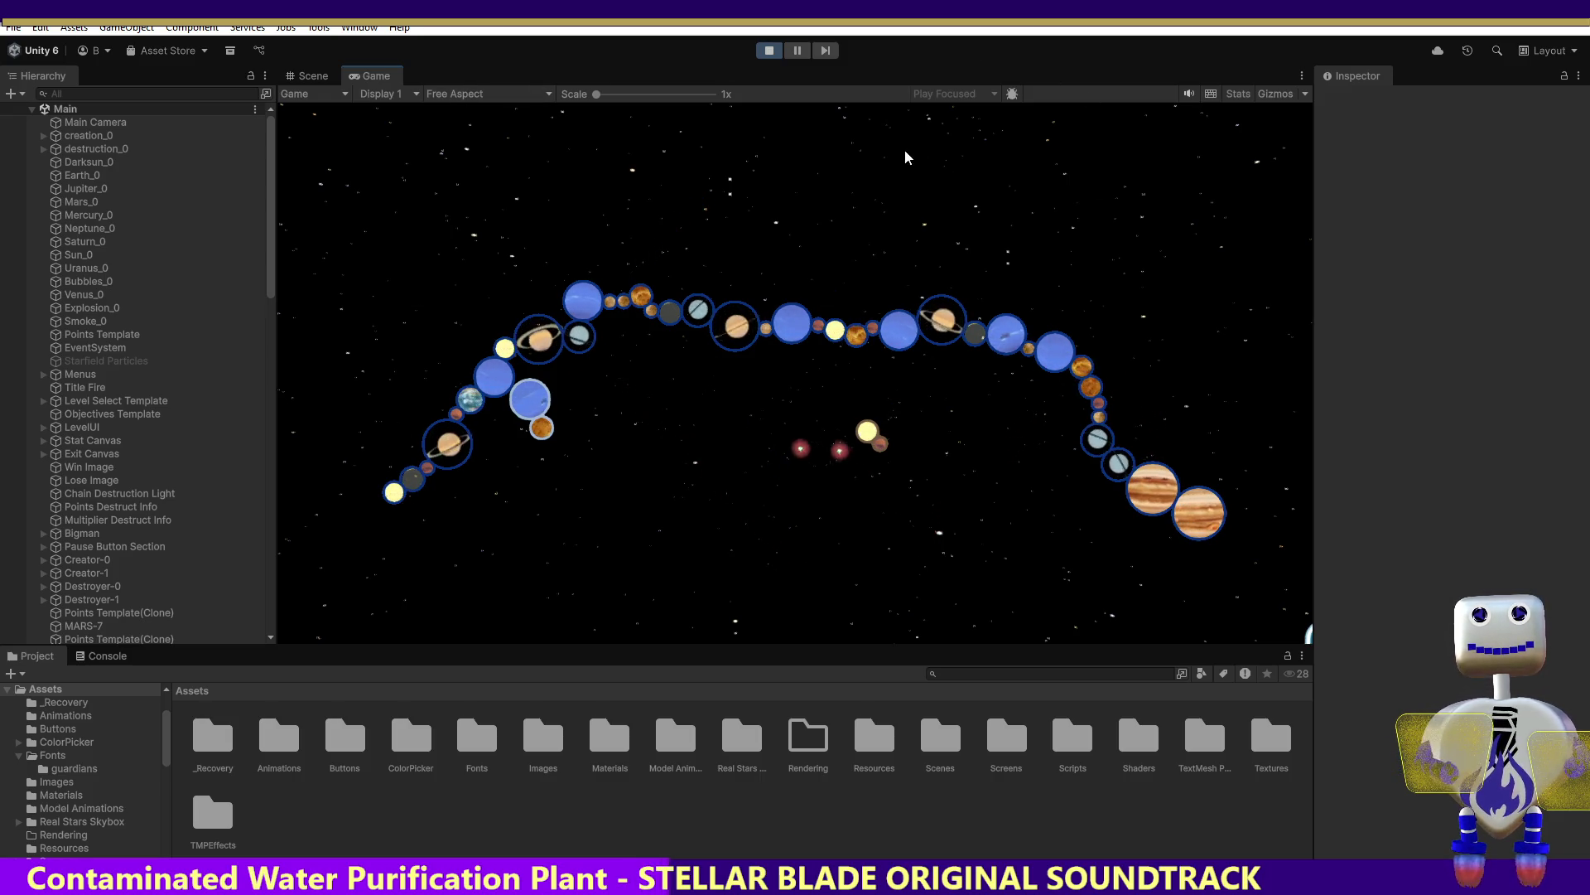
{"action": "mouse_move", "coordinate": [958, 414]}
{"action": "left_mouse_down"}
{"action": "mouse_move", "coordinate": [1140, 611]}
{"action": "mouse_move", "coordinate": [1259, 555]}
{"action": "left_mouse_up"}
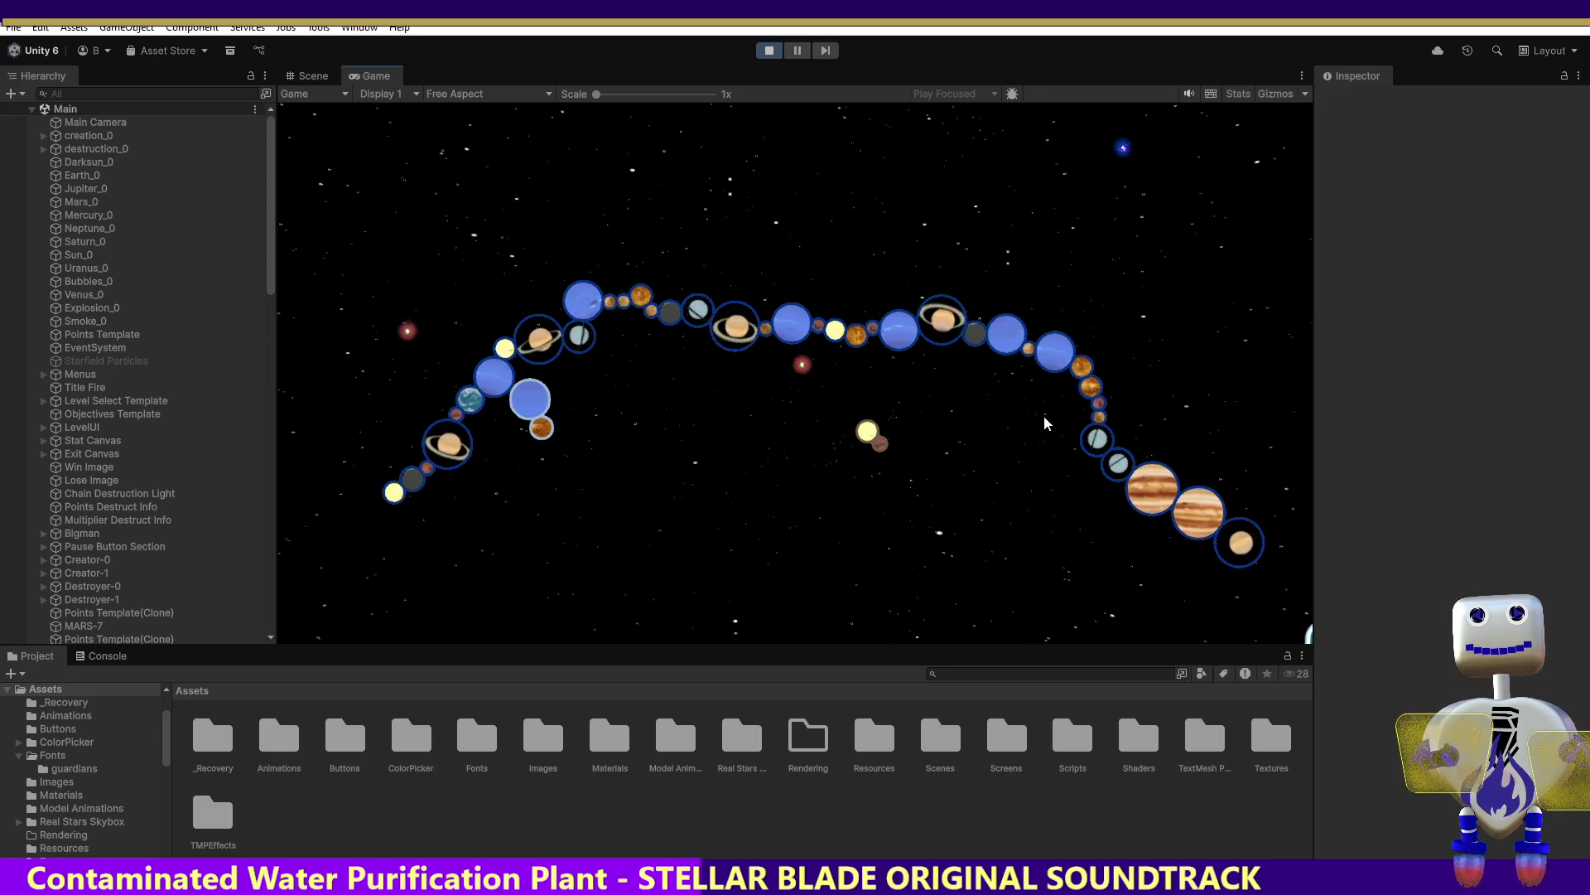
{"action": "mouse_move", "coordinate": [1021, 287]}
{"action": "left_mouse_down"}
{"action": "mouse_move", "coordinate": [1019, 264]}
{"action": "mouse_move", "coordinate": [810, 168]}
{"action": "mouse_move", "coordinate": [299, 355]}
{"action": "mouse_move", "coordinate": [377, 543]}
{"action": "left_mouse_up"}
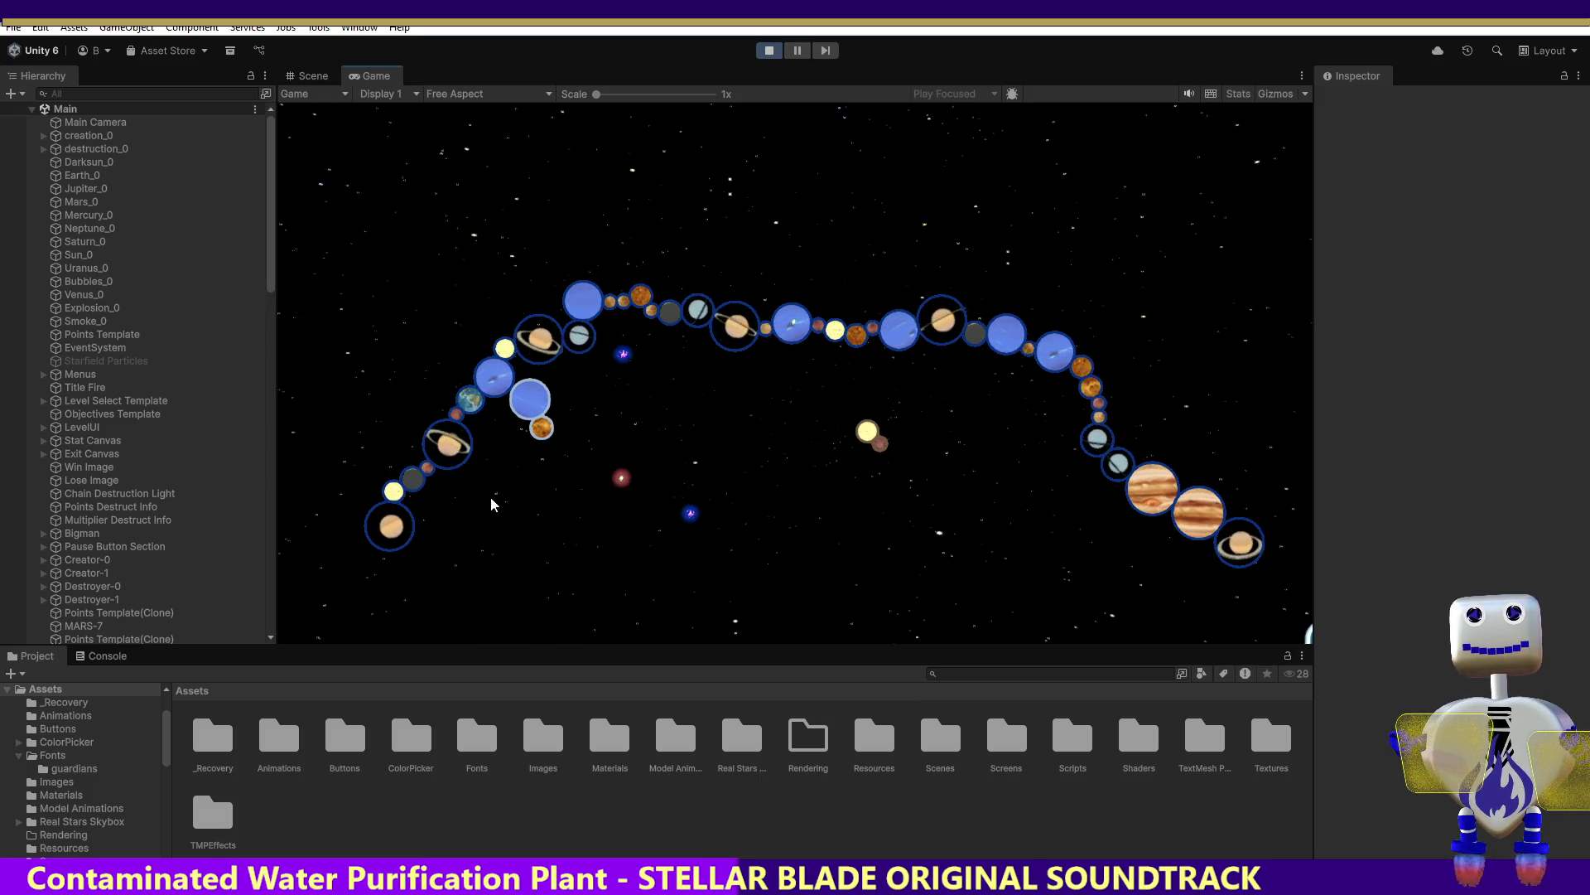
{"action": "mouse_move", "coordinate": [549, 485]}
{"action": "left_mouse_down"}
{"action": "mouse_move", "coordinate": [584, 380]}
{"action": "mouse_move", "coordinate": [579, 406]}
{"action": "mouse_move", "coordinate": [638, 504]}
{"action": "mouse_move", "coordinate": [352, 581]}
{"action": "left_mouse_up"}
{"action": "mouse_move", "coordinate": [336, 425]}
{"action": "left_mouse_down"}
{"action": "mouse_move", "coordinate": [347, 422]}
{"action": "mouse_move", "coordinate": [284, 610]}
{"action": "mouse_move", "coordinate": [373, 568]}
{"action": "left_mouse_up"}
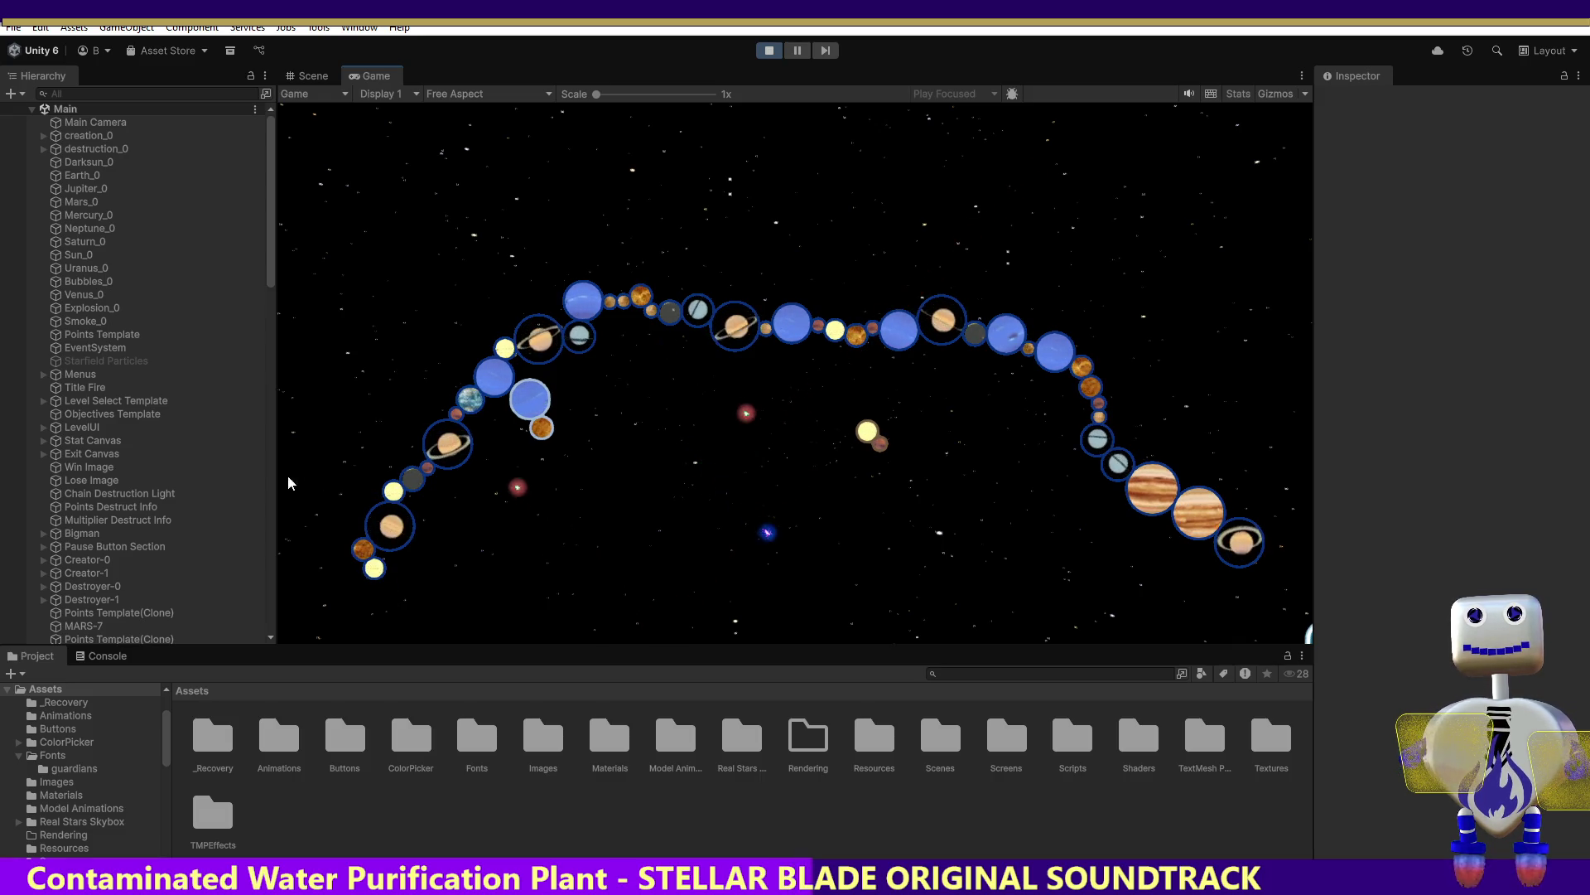
{"action": "left_click_drag", "start_coordinate": [862, 540], "coordinate": [394, 579]}
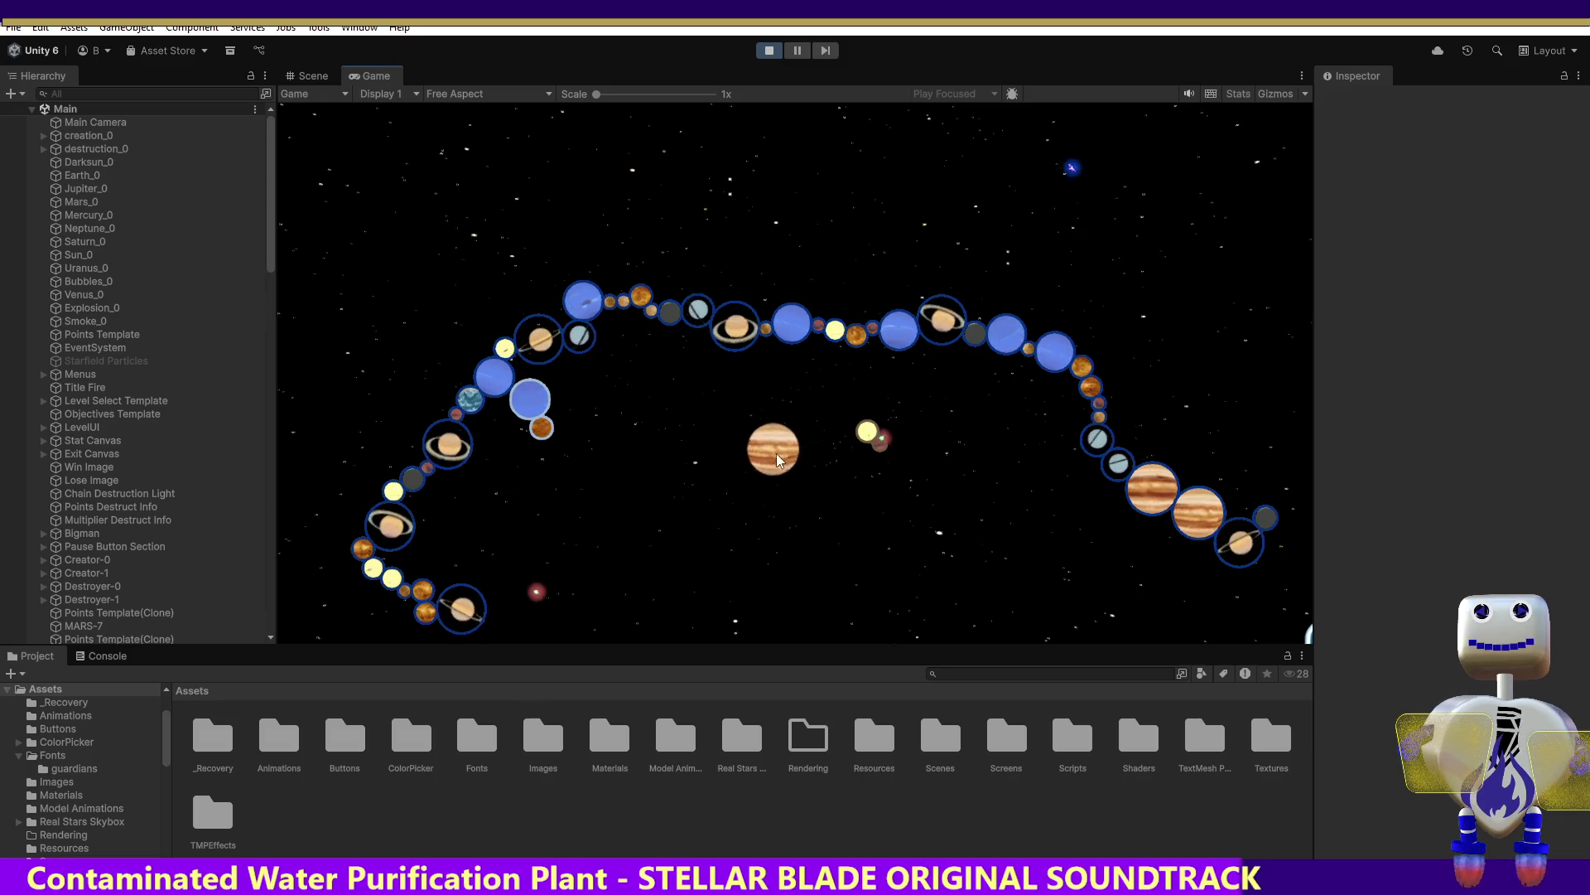
Drop the final Jupiter and Saturn on the chain end and crash it for the 10127-point win
{"action": "left_click", "coordinate": [502, 613]}
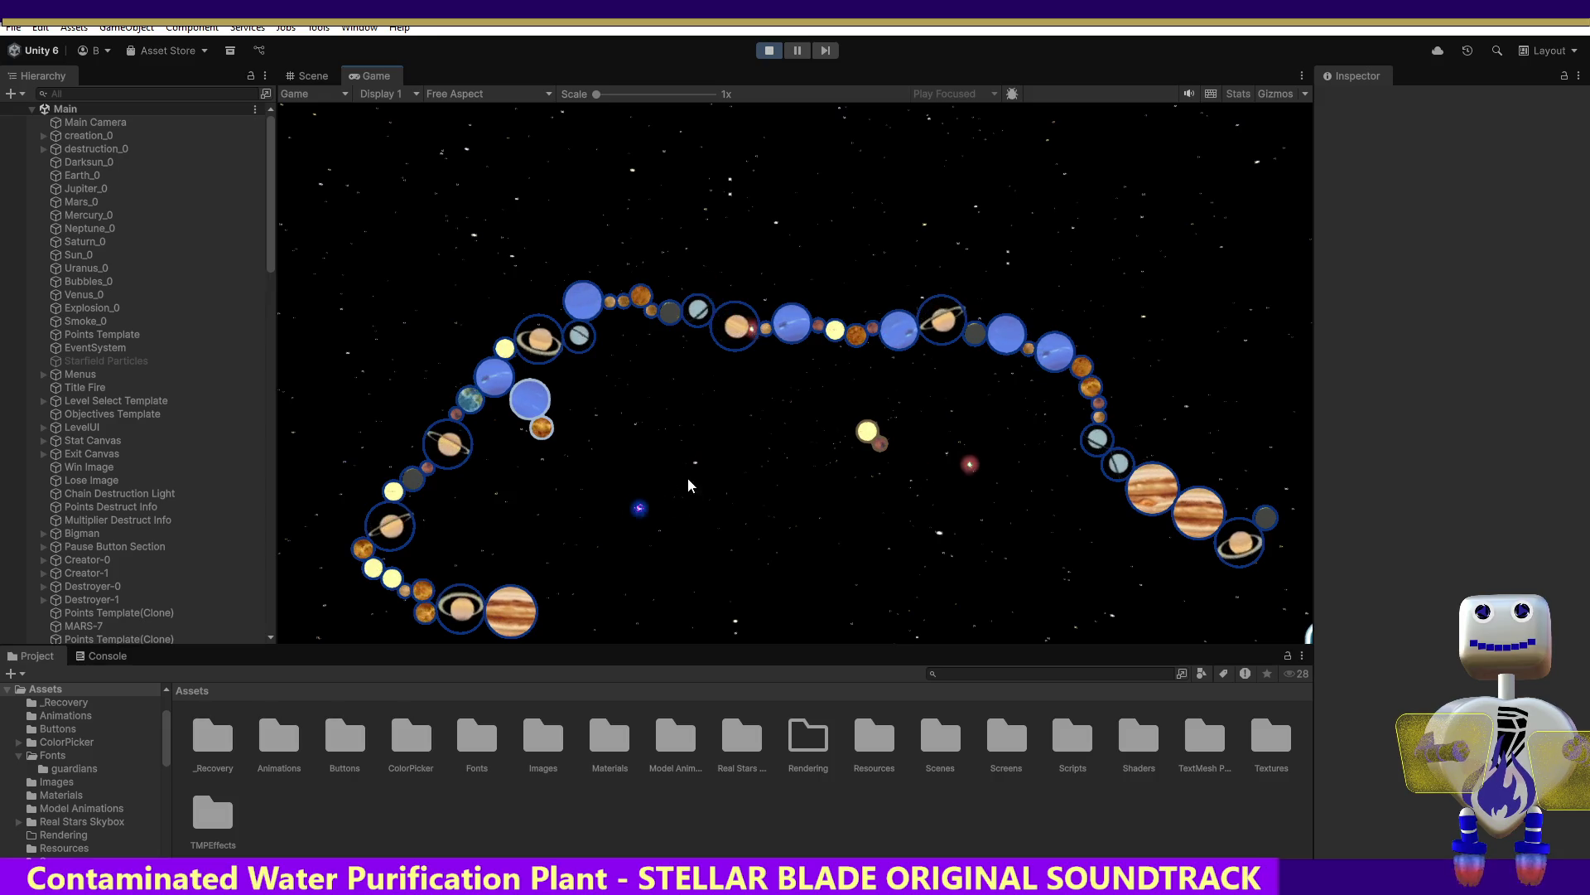
{"action": "left_click", "coordinate": [588, 580]}
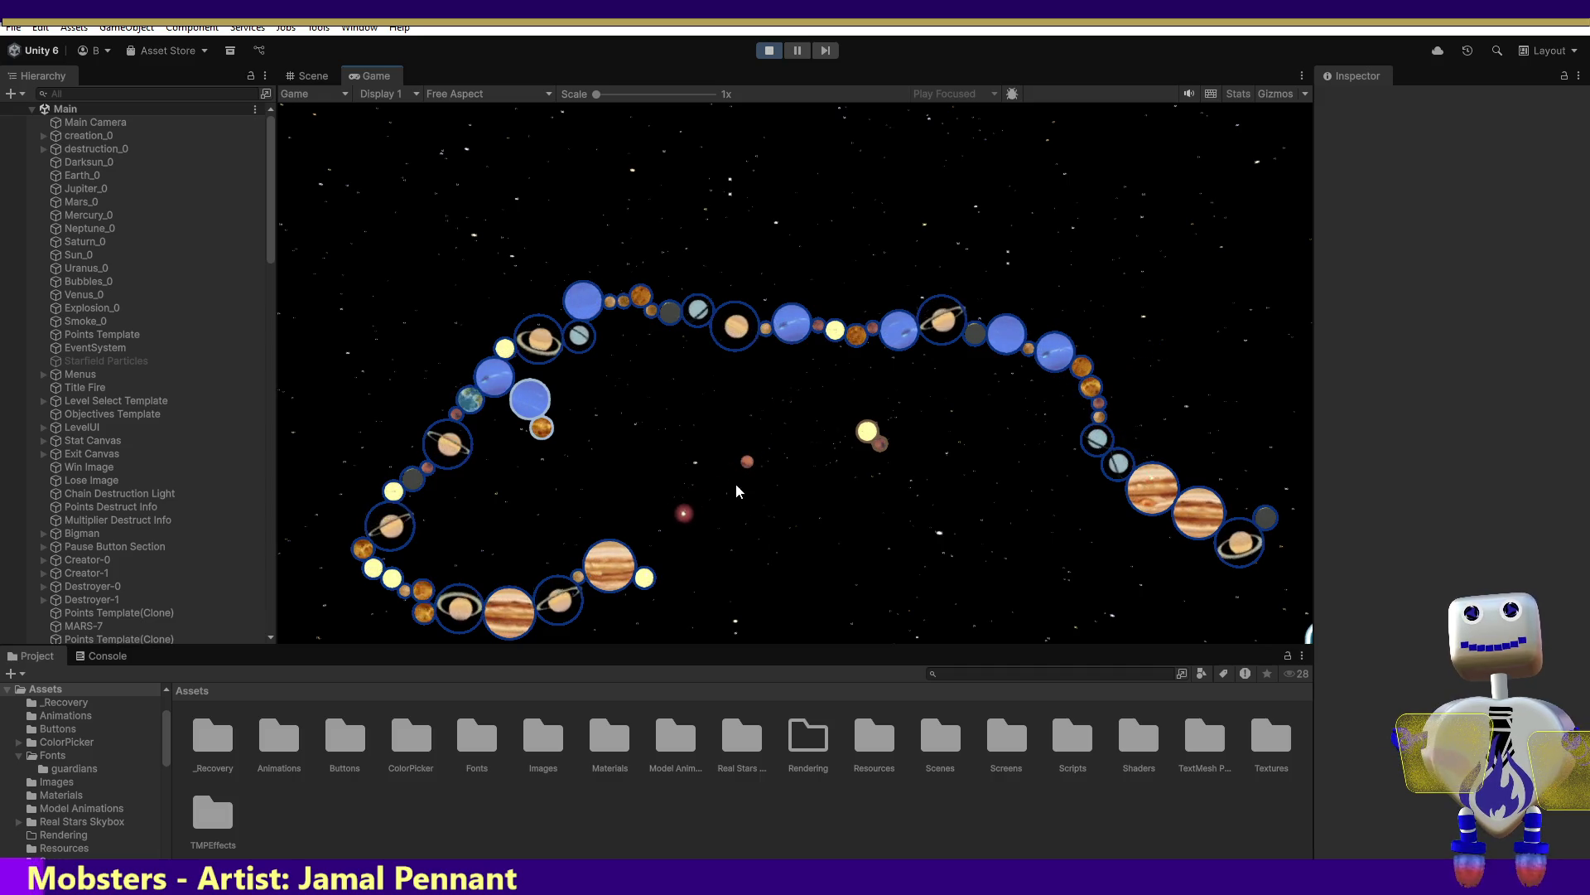
{"action": "left_click", "coordinate": [641, 586]}
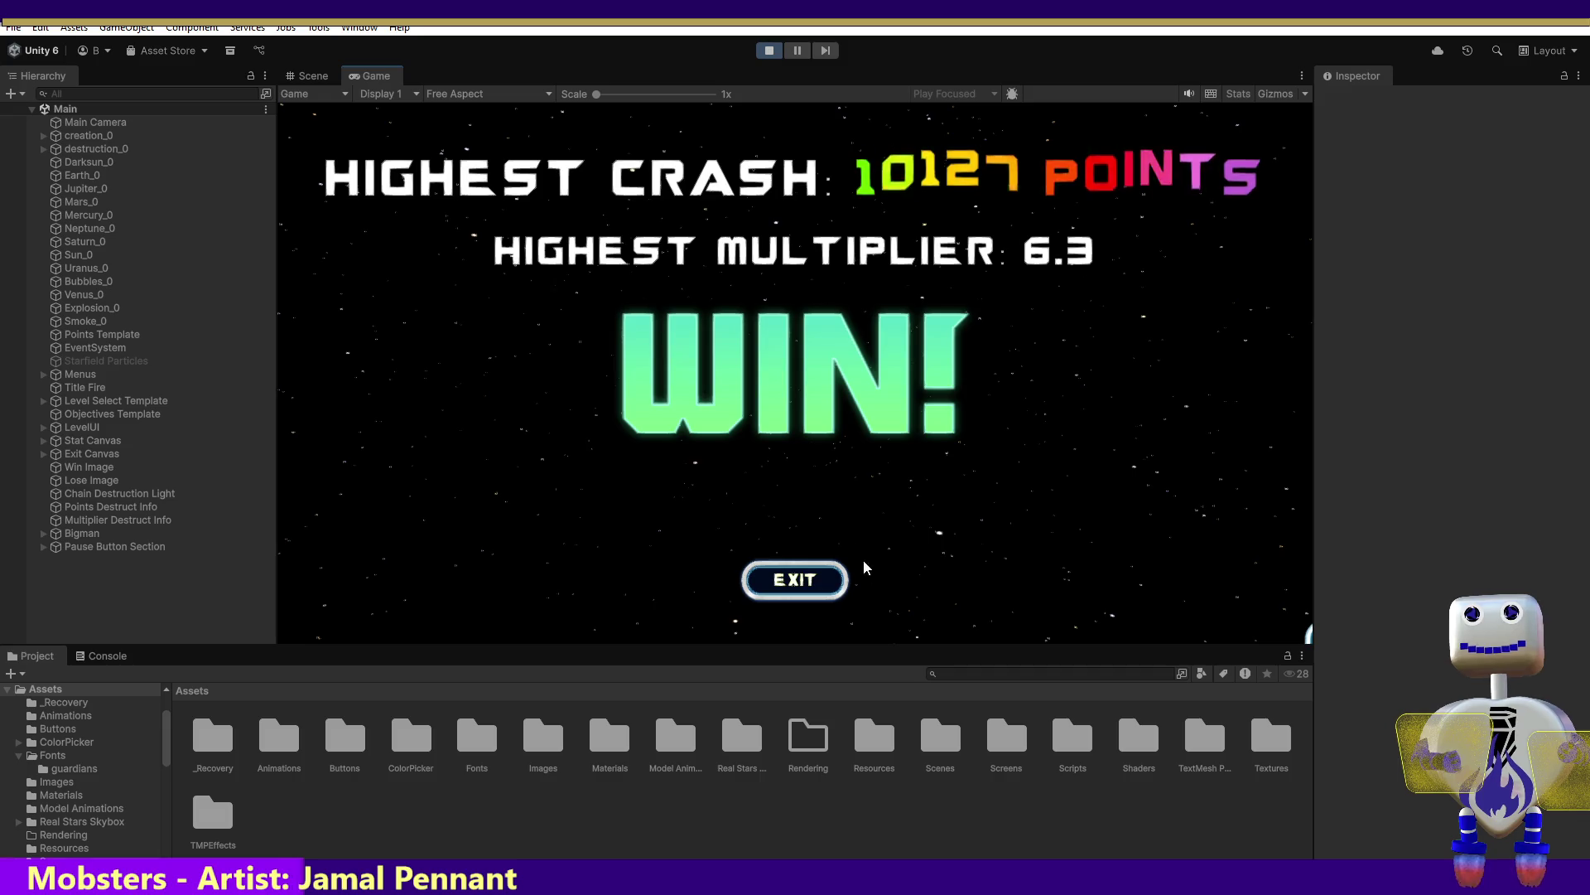
Exit the win screen and start the Time Trial level (1000 points within 60 seconds)
{"action": "left_click", "coordinate": [795, 580]}
{"action": "left_click", "coordinate": [823, 420]}
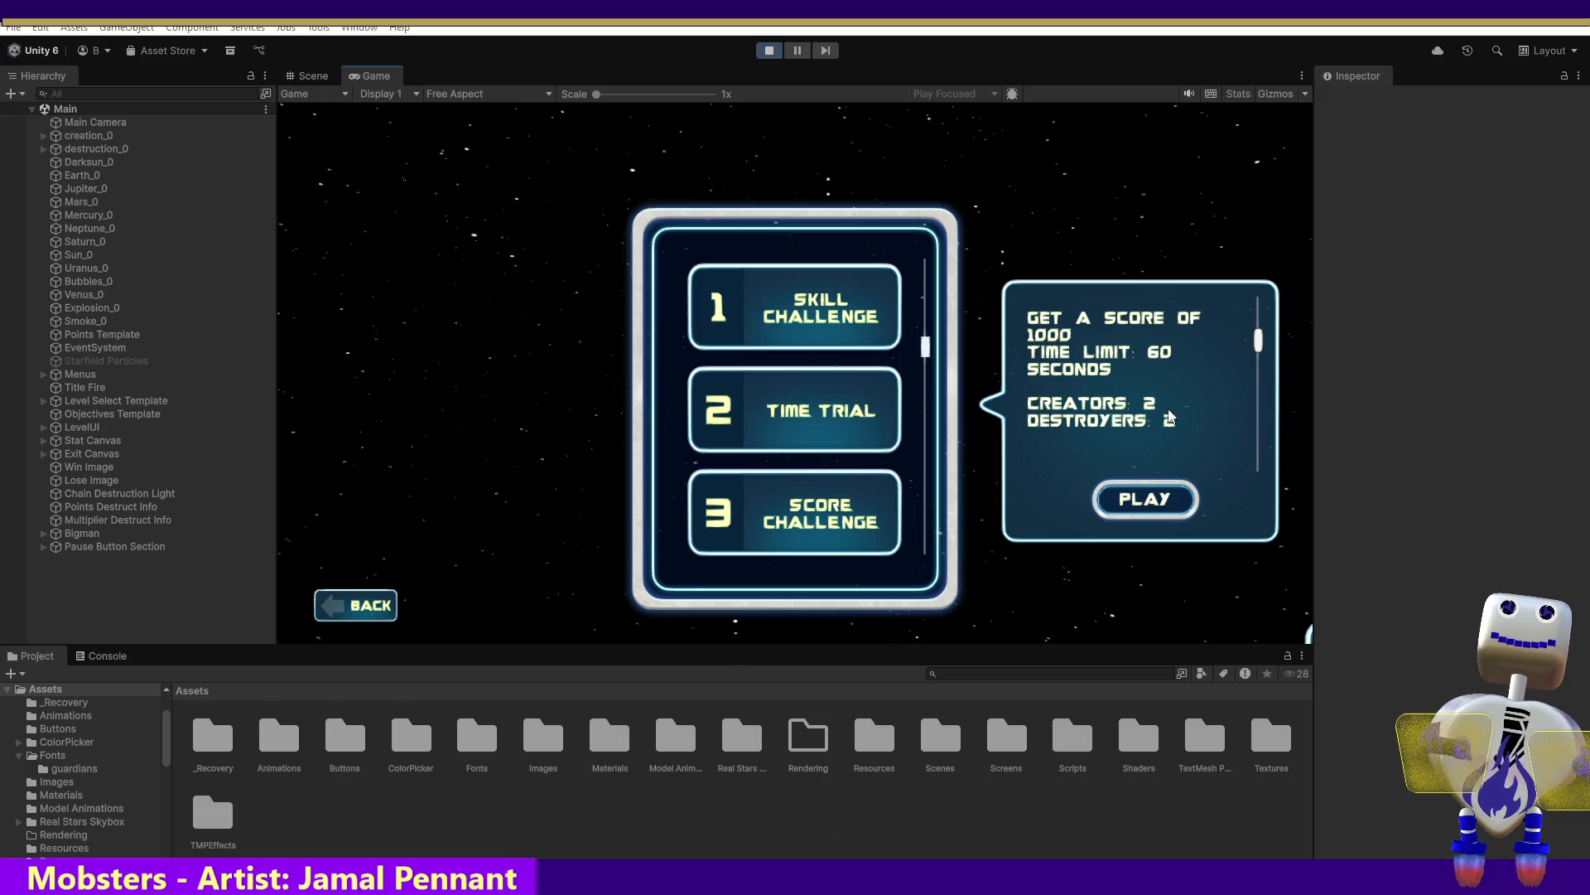
{"action": "left_click", "coordinate": [1124, 498]}
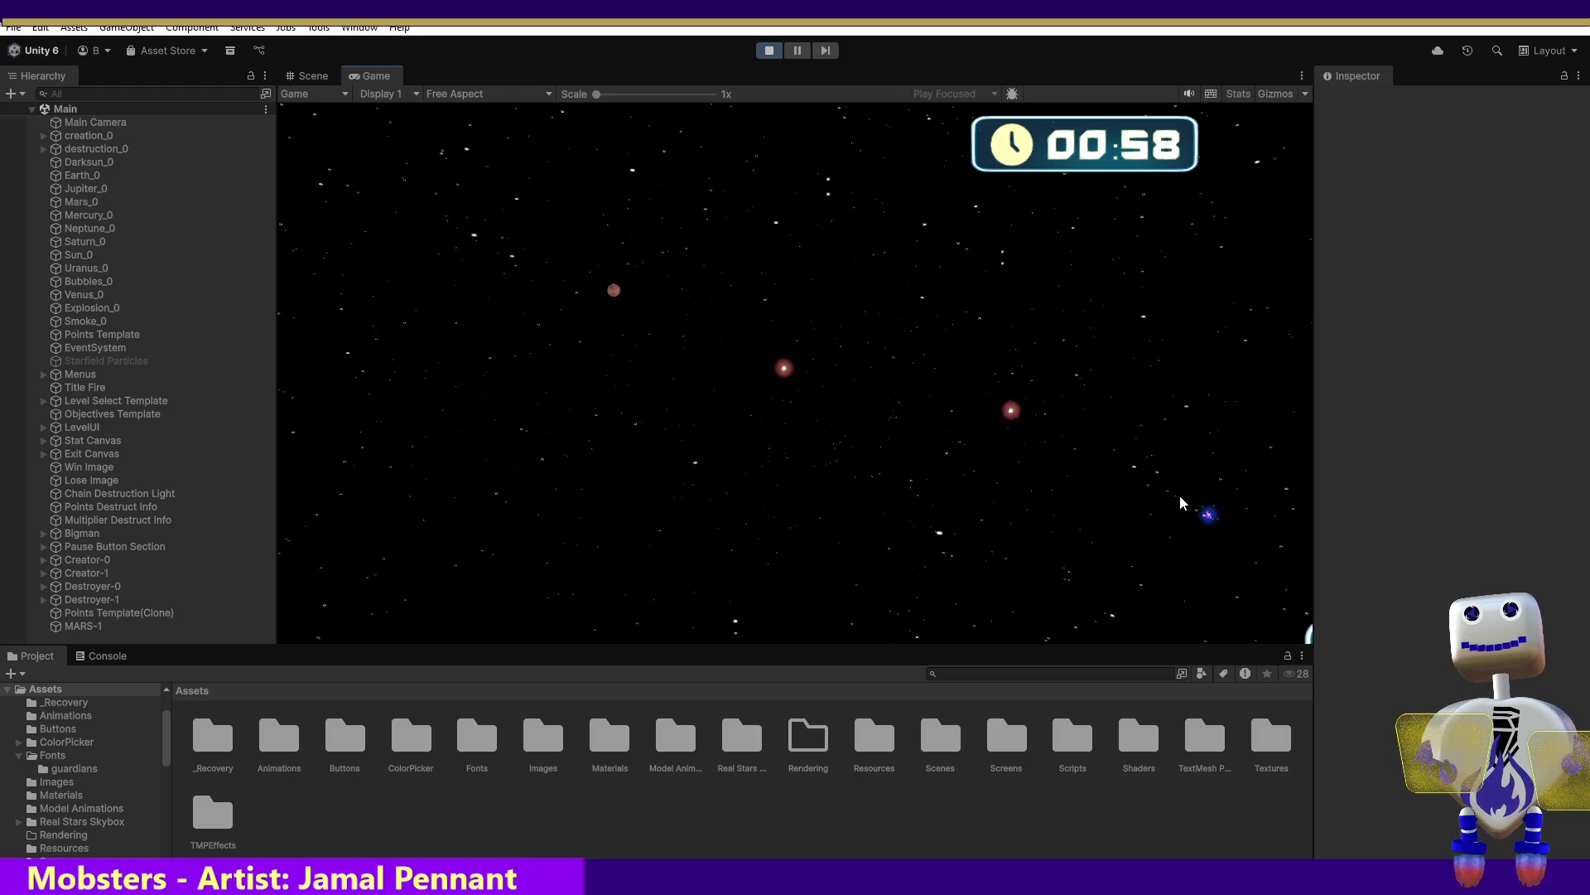
Pop a blue planet, then start a new chain with grey, Earth and pale grey planets
{"action": "left_click", "coordinate": [1128, 523]}
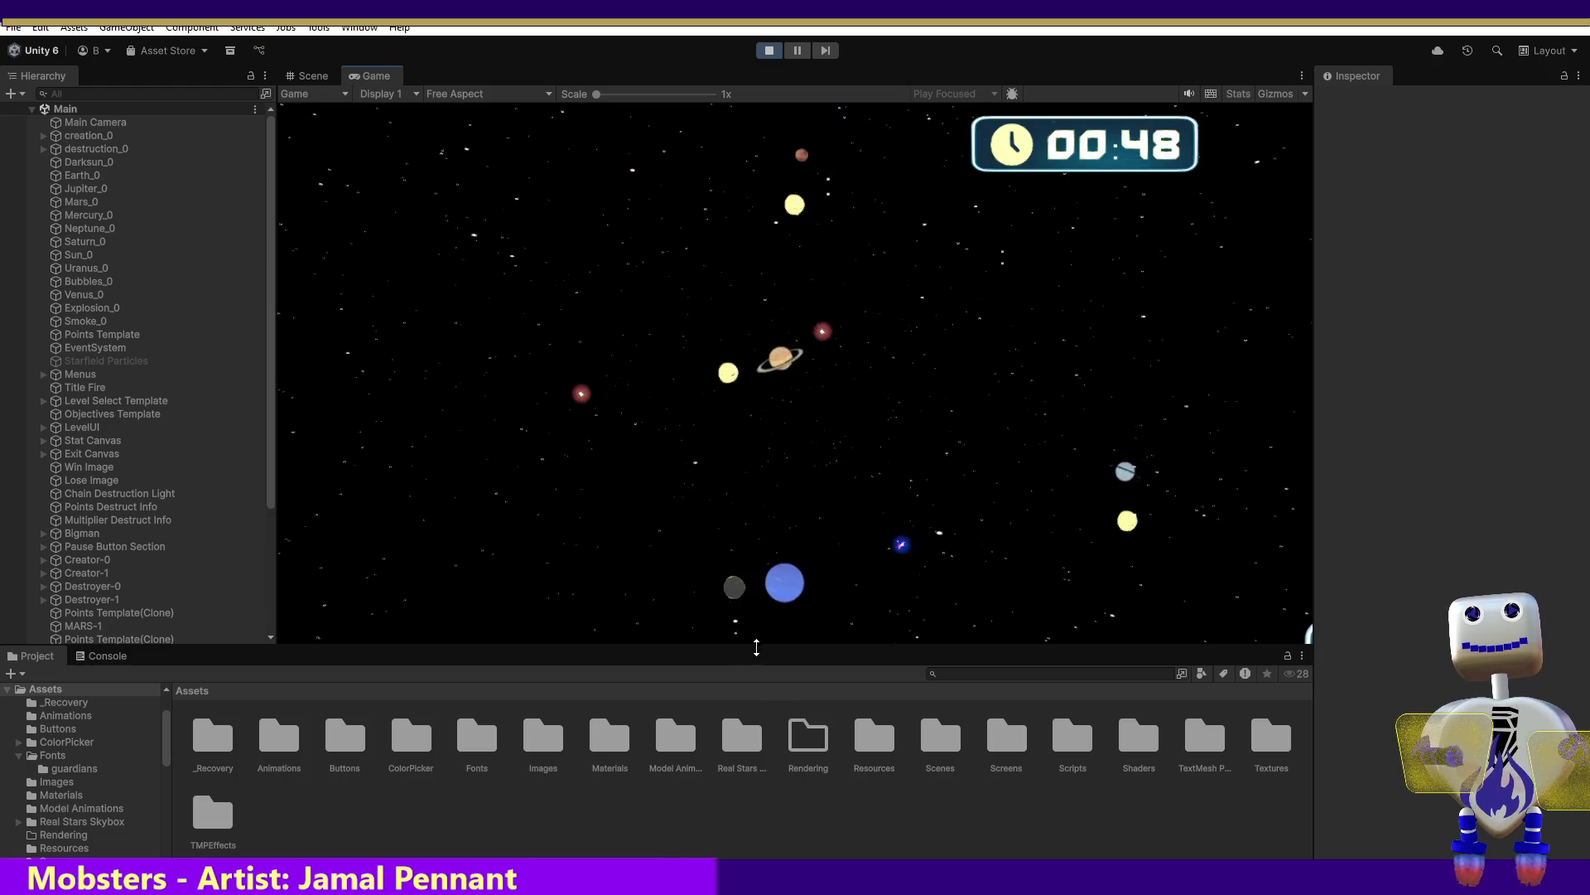
{"action": "left_click", "coordinate": [859, 475]}
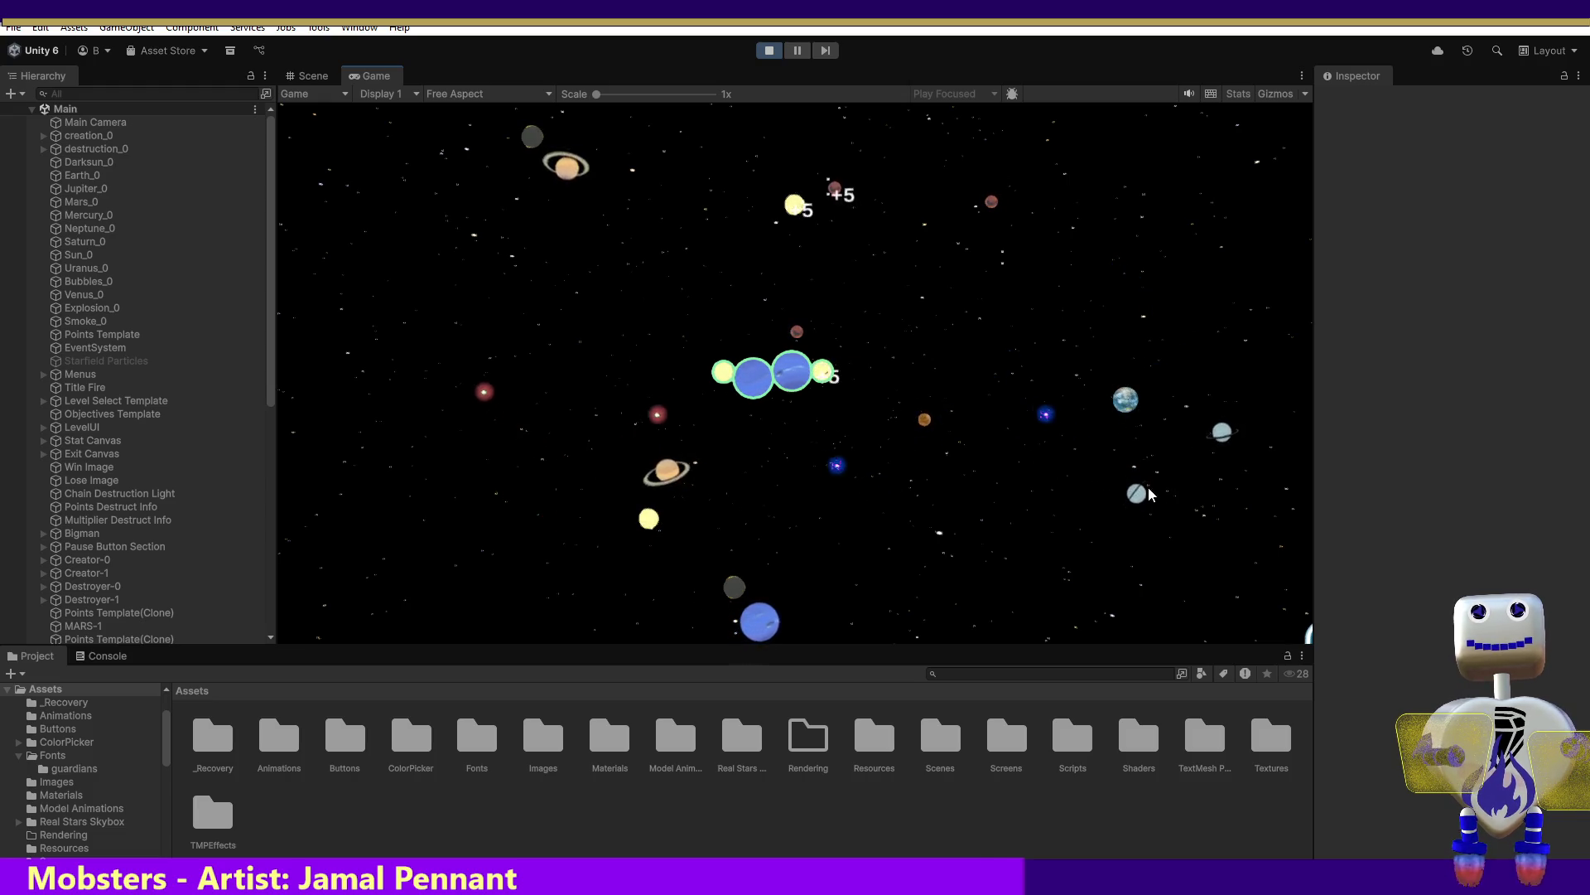
{"action": "left_click_drag", "start_coordinate": [929, 356], "coordinate": [847, 381]}
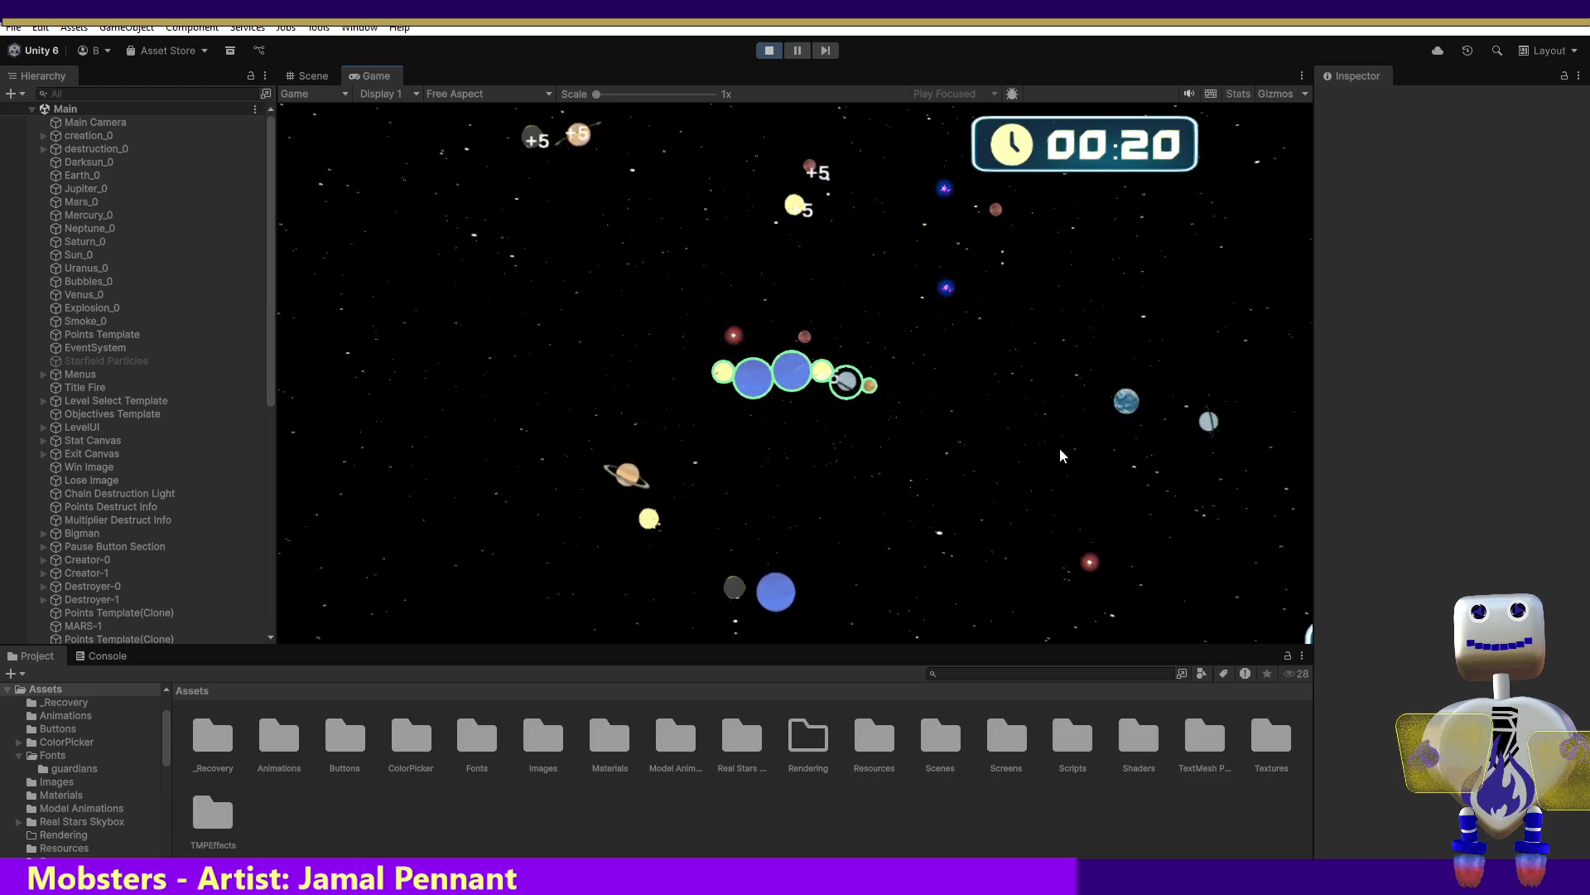
{"action": "mouse_move", "coordinate": [1123, 399]}
{"action": "left_mouse_down"}
{"action": "mouse_move", "coordinate": [1016, 481]}
{"action": "mouse_move", "coordinate": [855, 383]}
{"action": "left_mouse_up"}
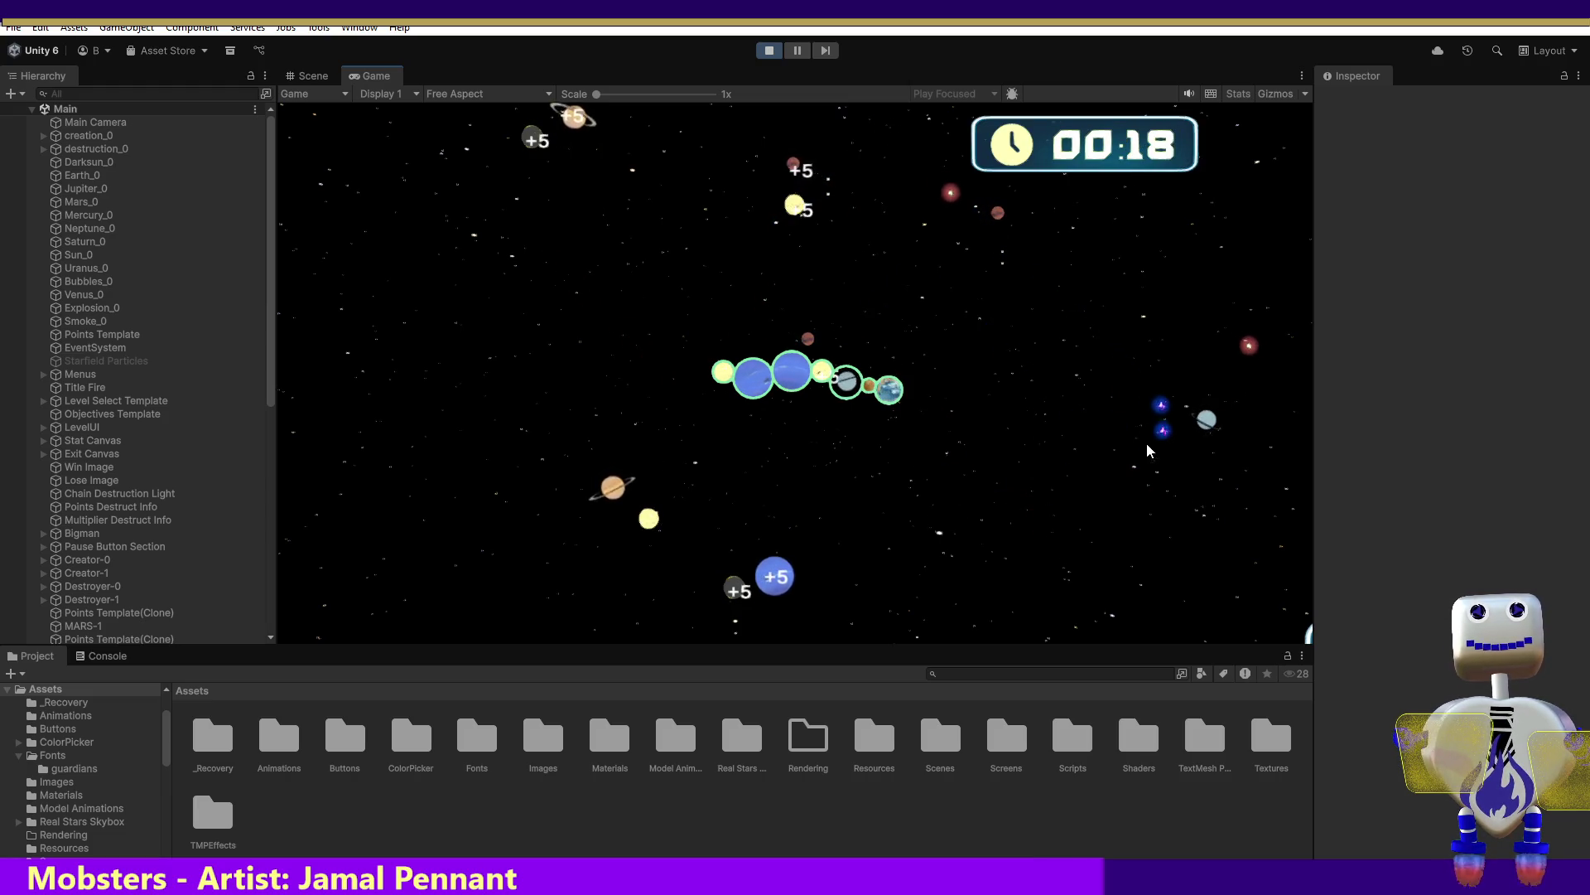
{"action": "left_click_drag", "start_coordinate": [1201, 419], "coordinate": [904, 414]}
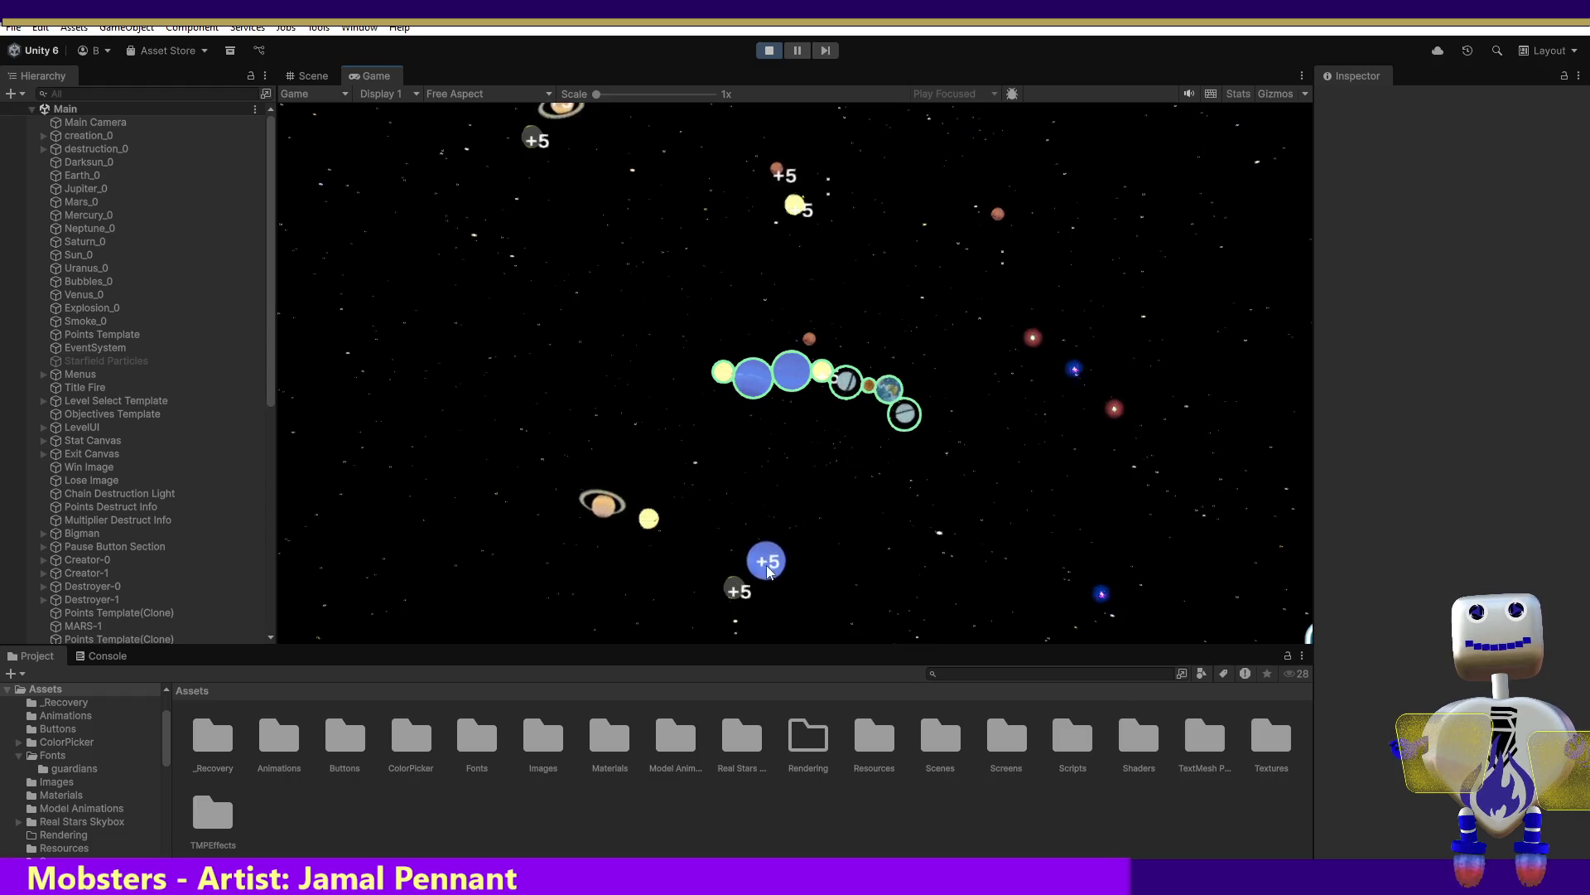
Add blue +5, grey, sun and Saturn planets to the left end, crash for 925 points, and exit the lose screen
{"action": "left_click_drag", "start_coordinate": [768, 565], "coordinate": [687, 381]}
{"action": "left_click_drag", "start_coordinate": [734, 583], "coordinate": [661, 377]}
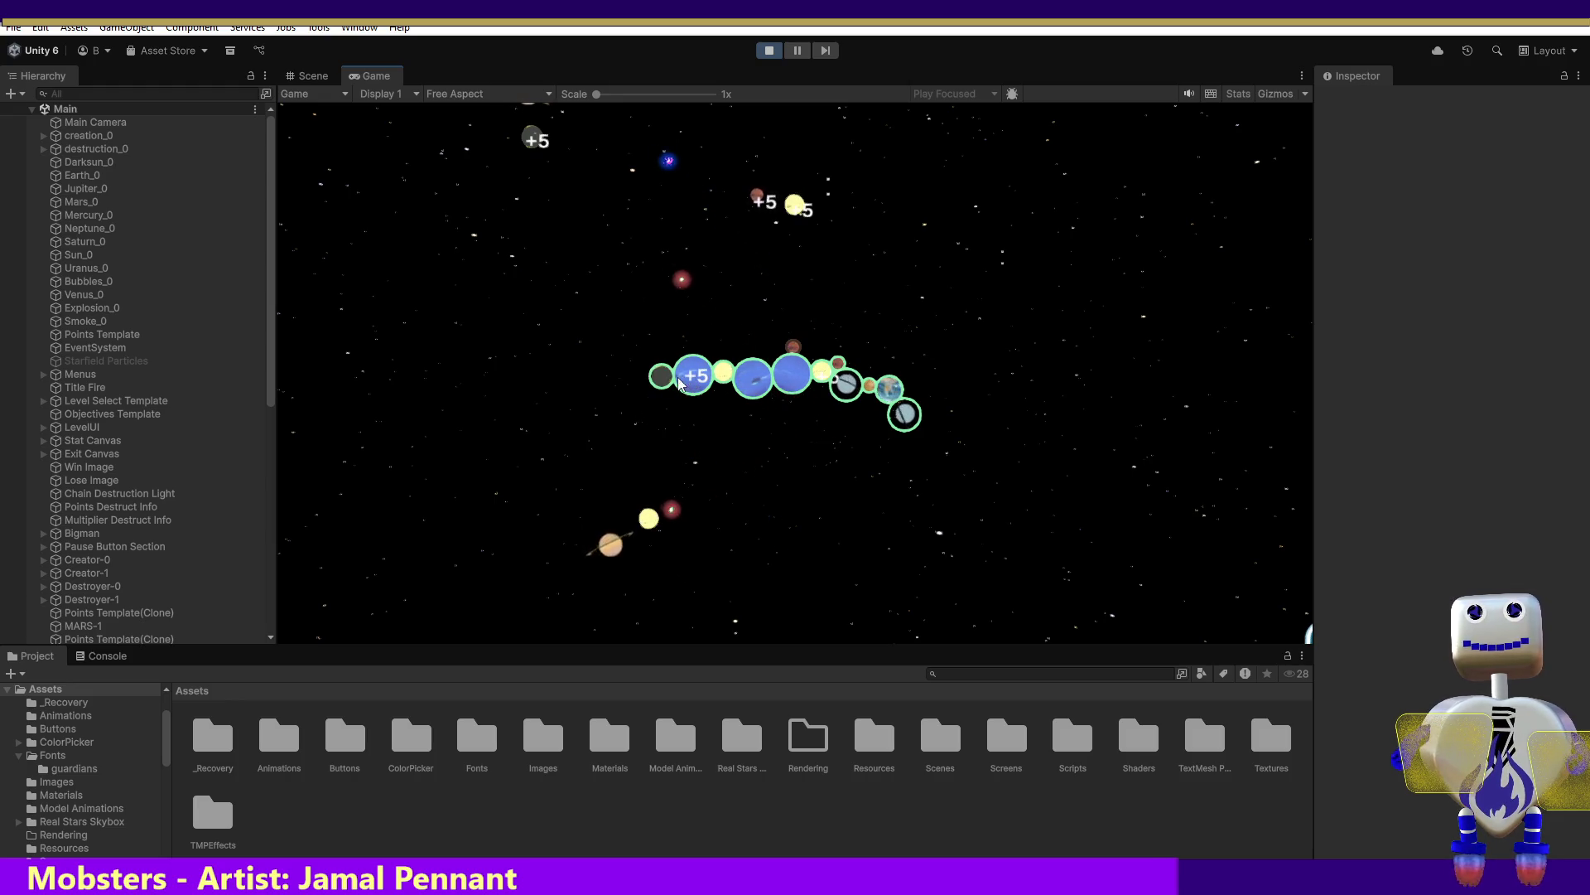
{"action": "left_click_drag", "start_coordinate": [648, 519], "coordinate": [630, 365]}
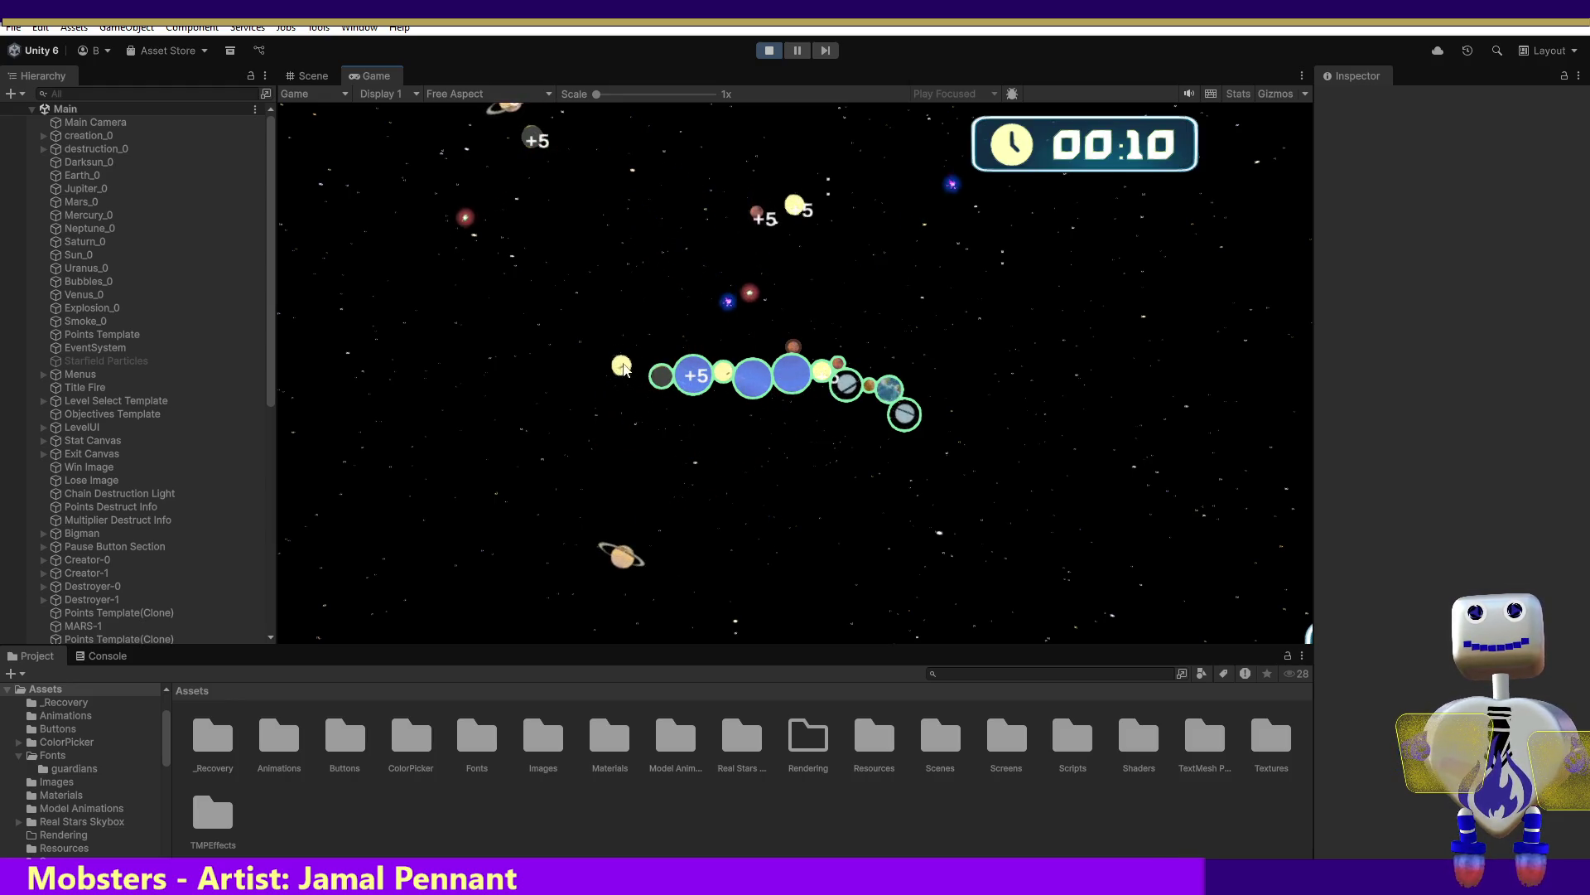
{"action": "left_click_drag", "start_coordinate": [620, 525], "coordinate": [632, 371]}
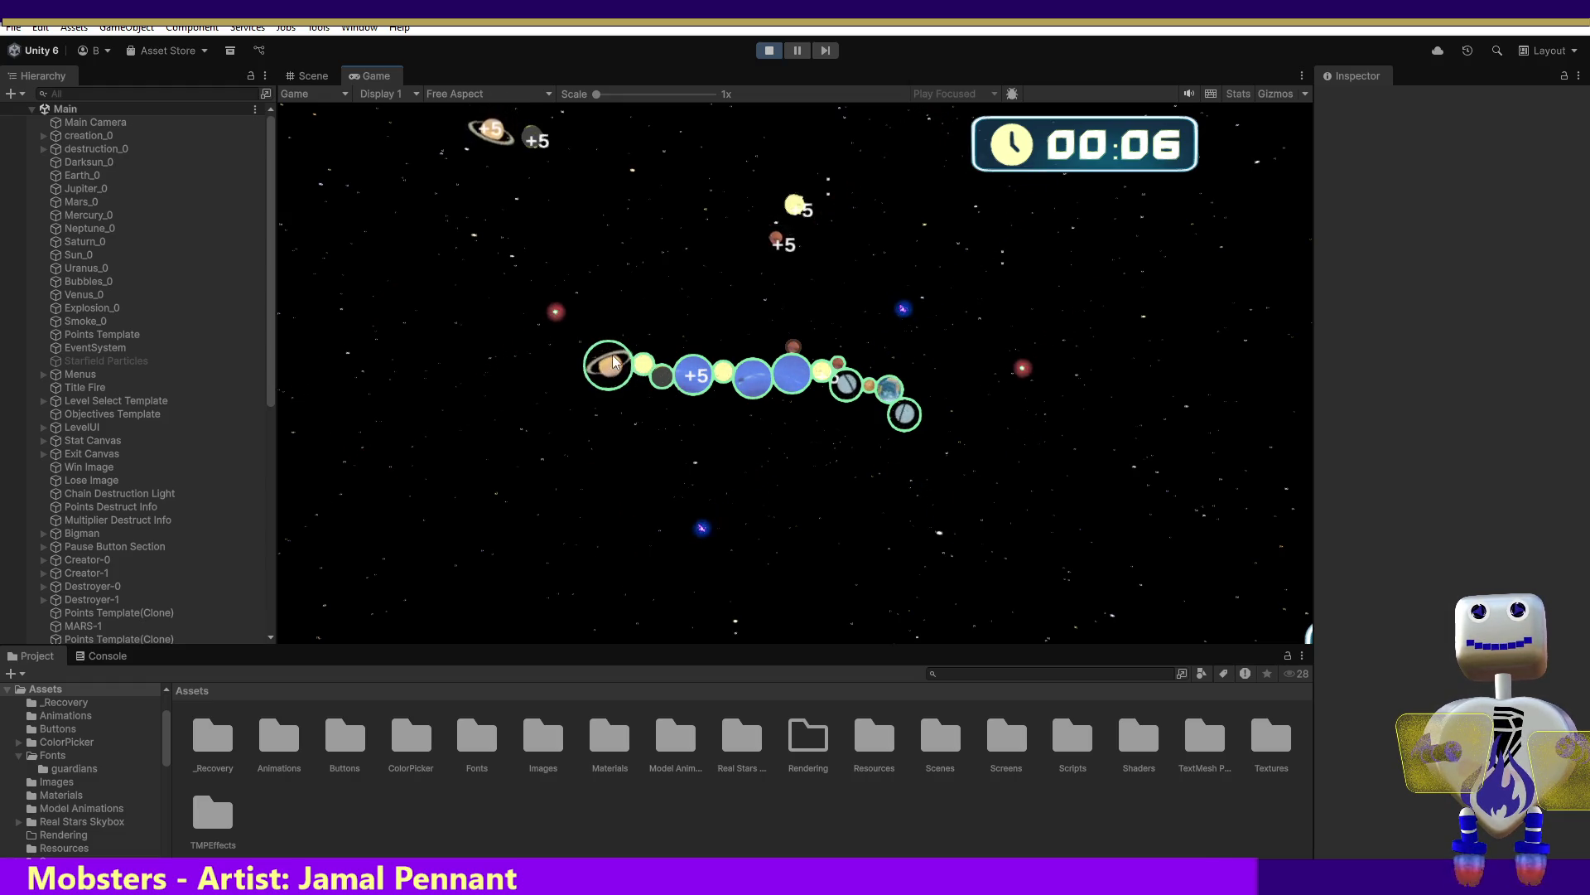
{"action": "left_click", "coordinate": [700, 386]}
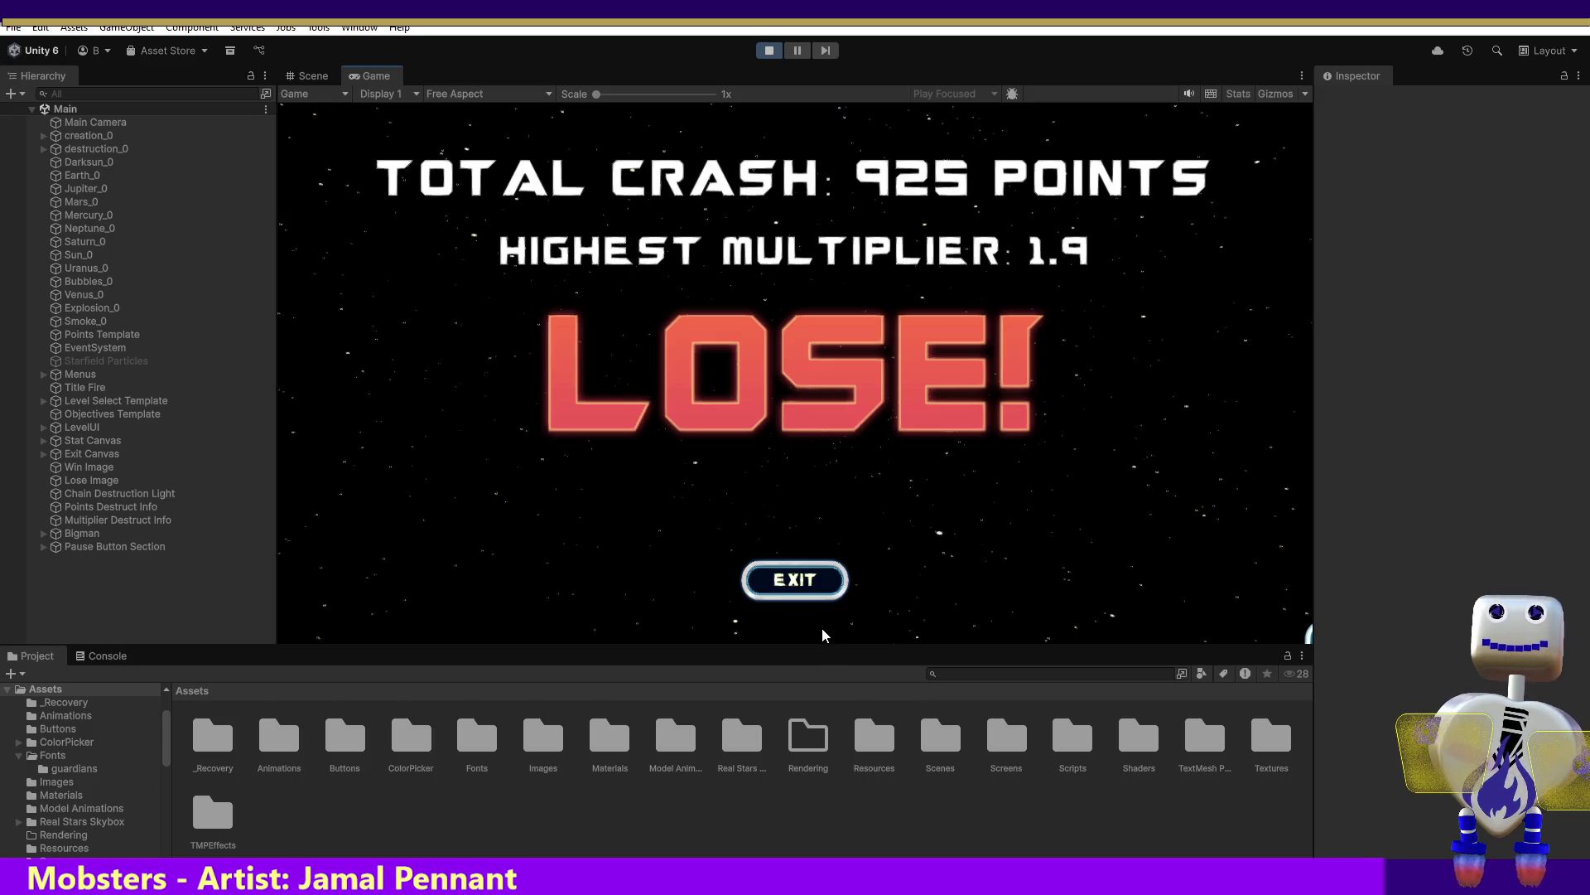
{"action": "left_click", "coordinate": [795, 584]}
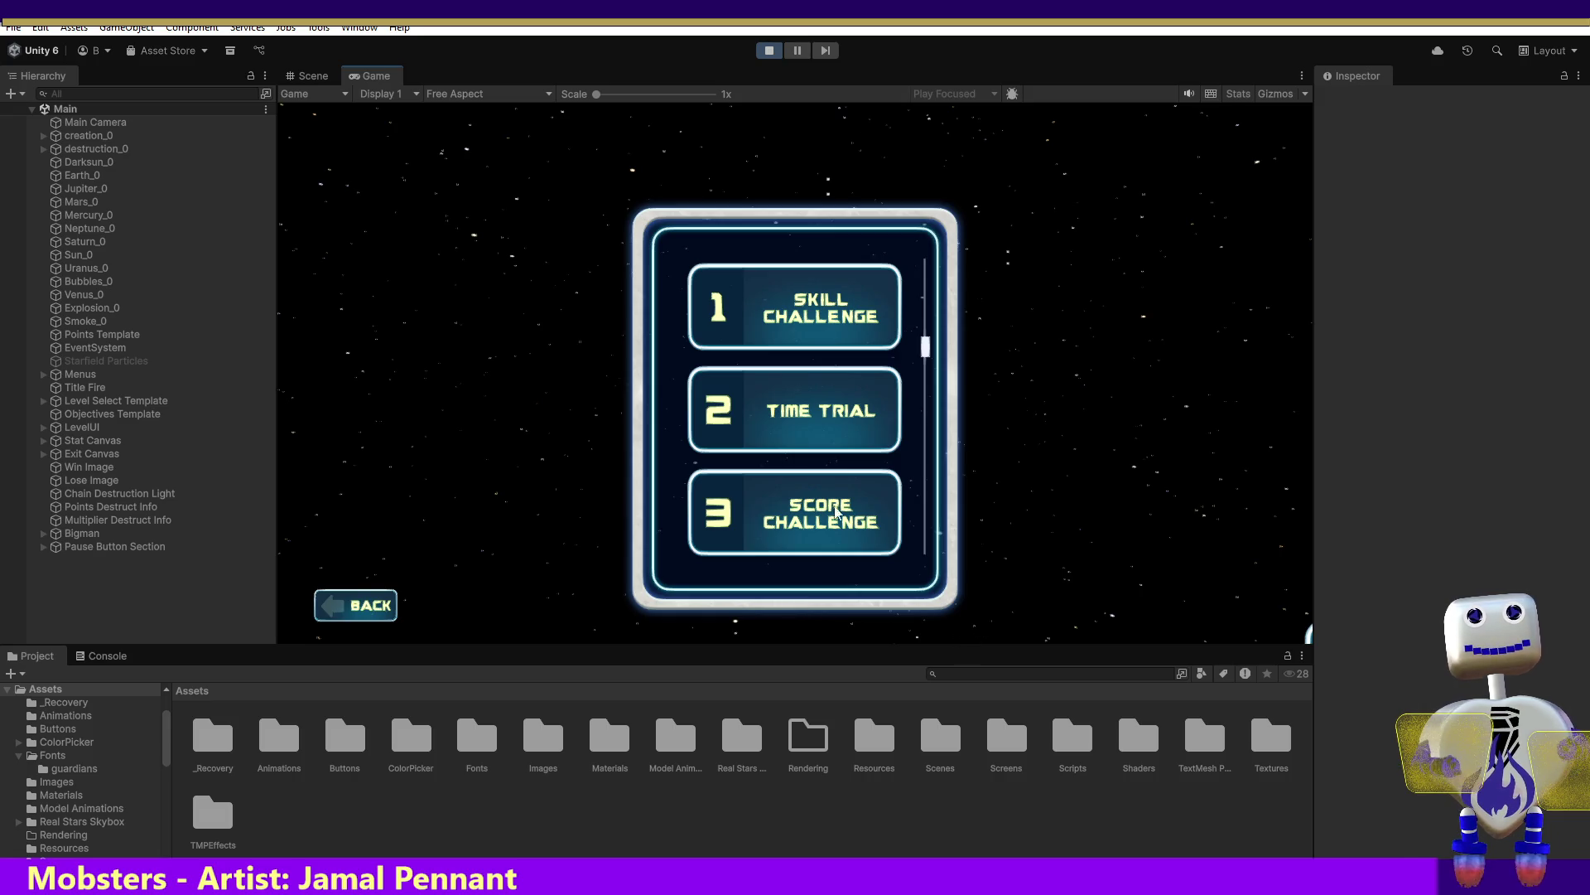
Select Score Challenge in level select and play it
{"action": "left_click", "coordinate": [873, 487]}
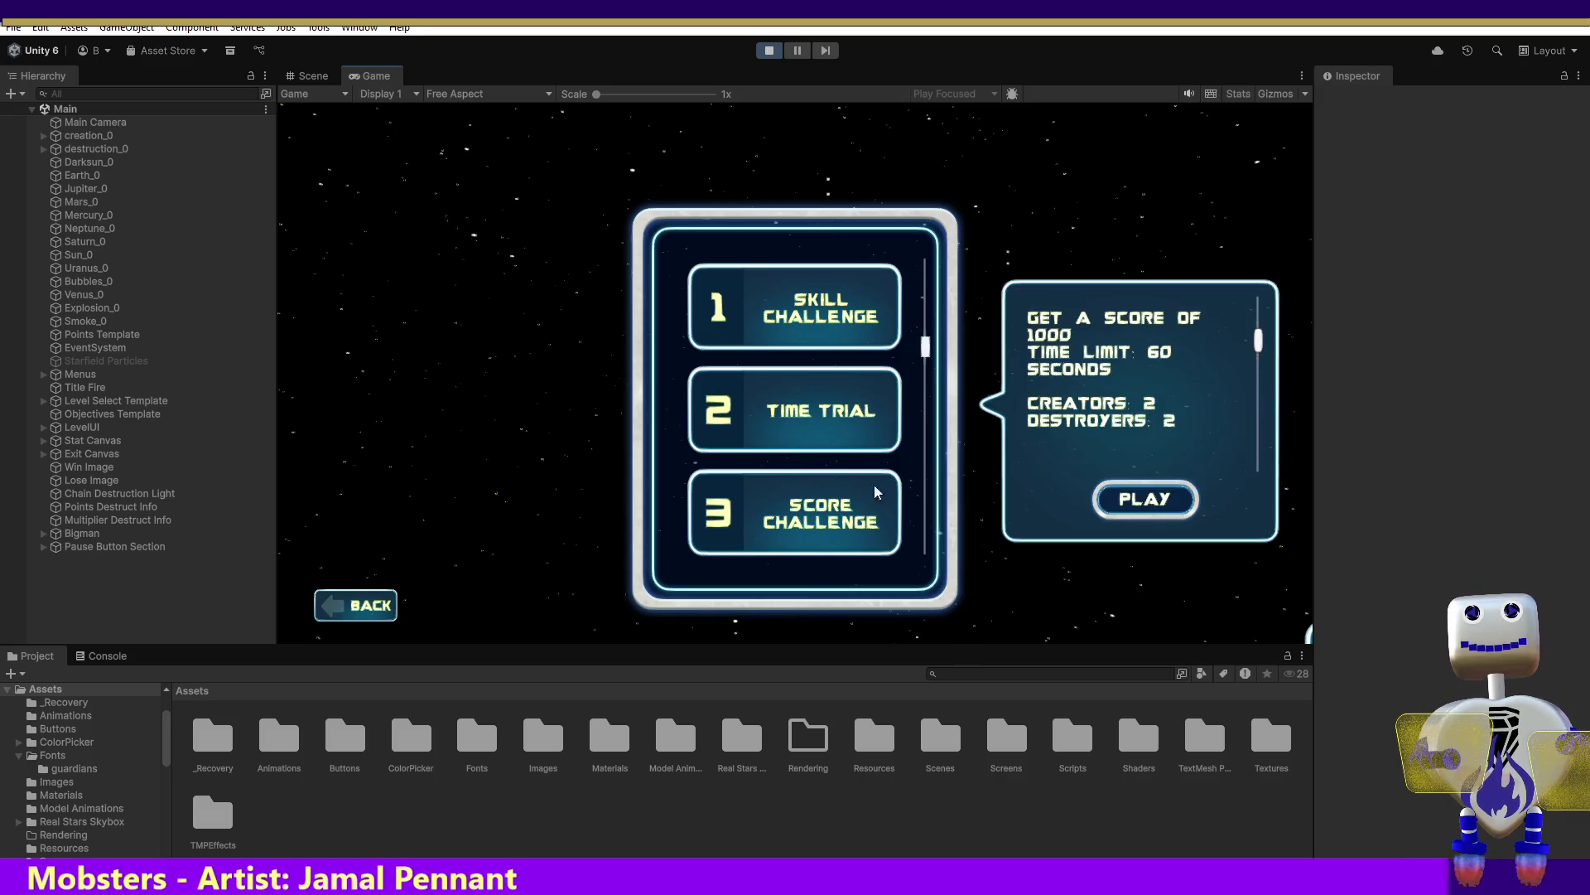
{"action": "left_click", "coordinate": [1119, 501]}
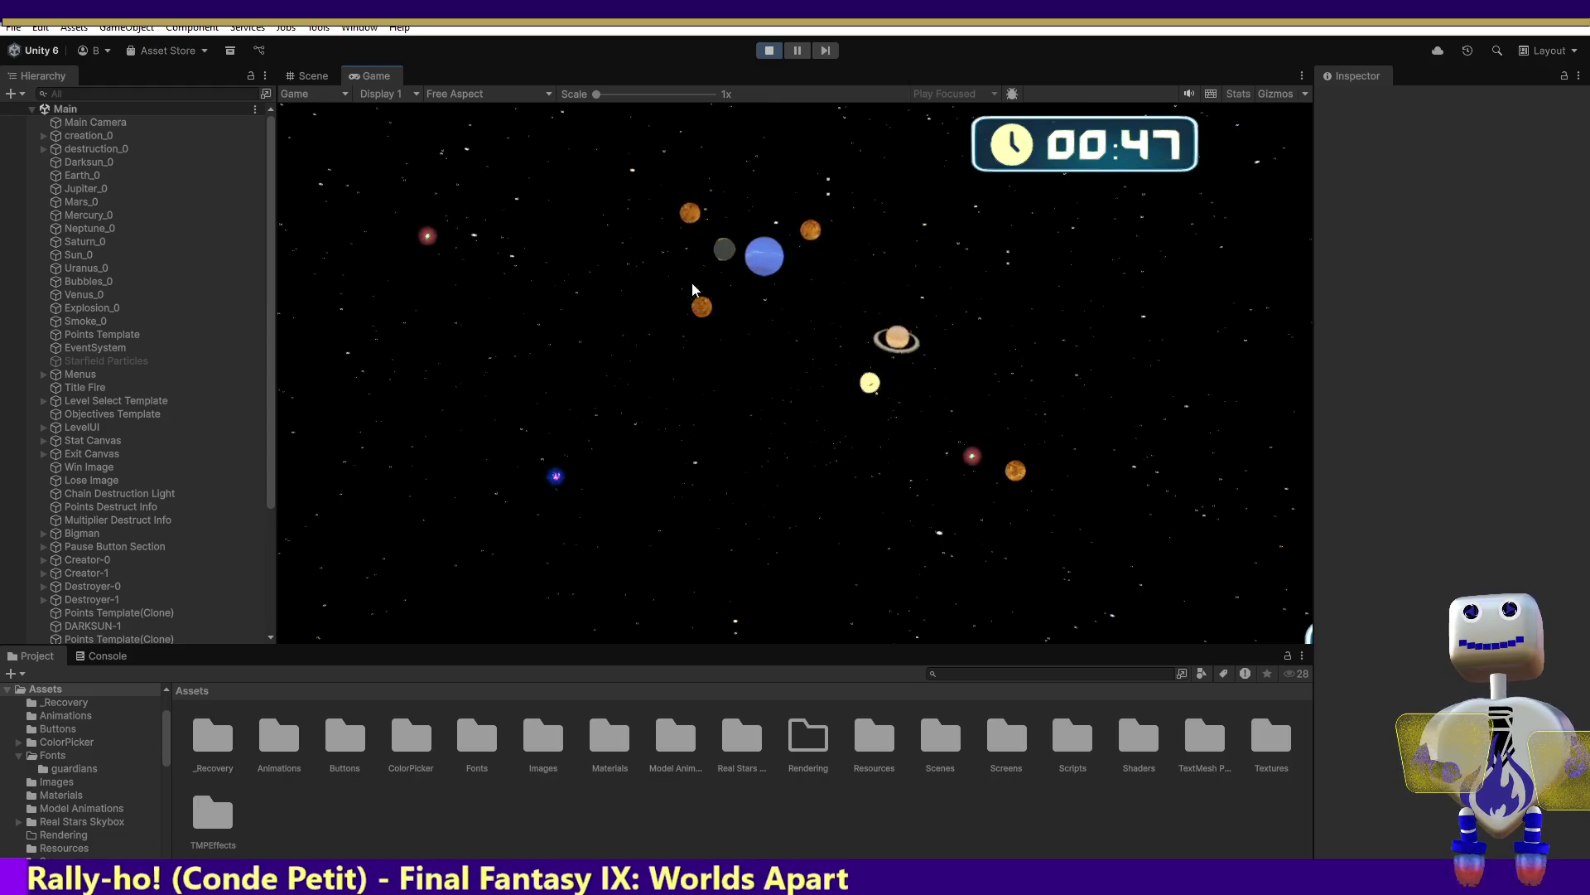
Link the yellow and Earth planets into the chain, crash it for 1047 points, and exit the win screen
{"action": "left_click_drag", "start_coordinate": [720, 249], "coordinate": [569, 172]}
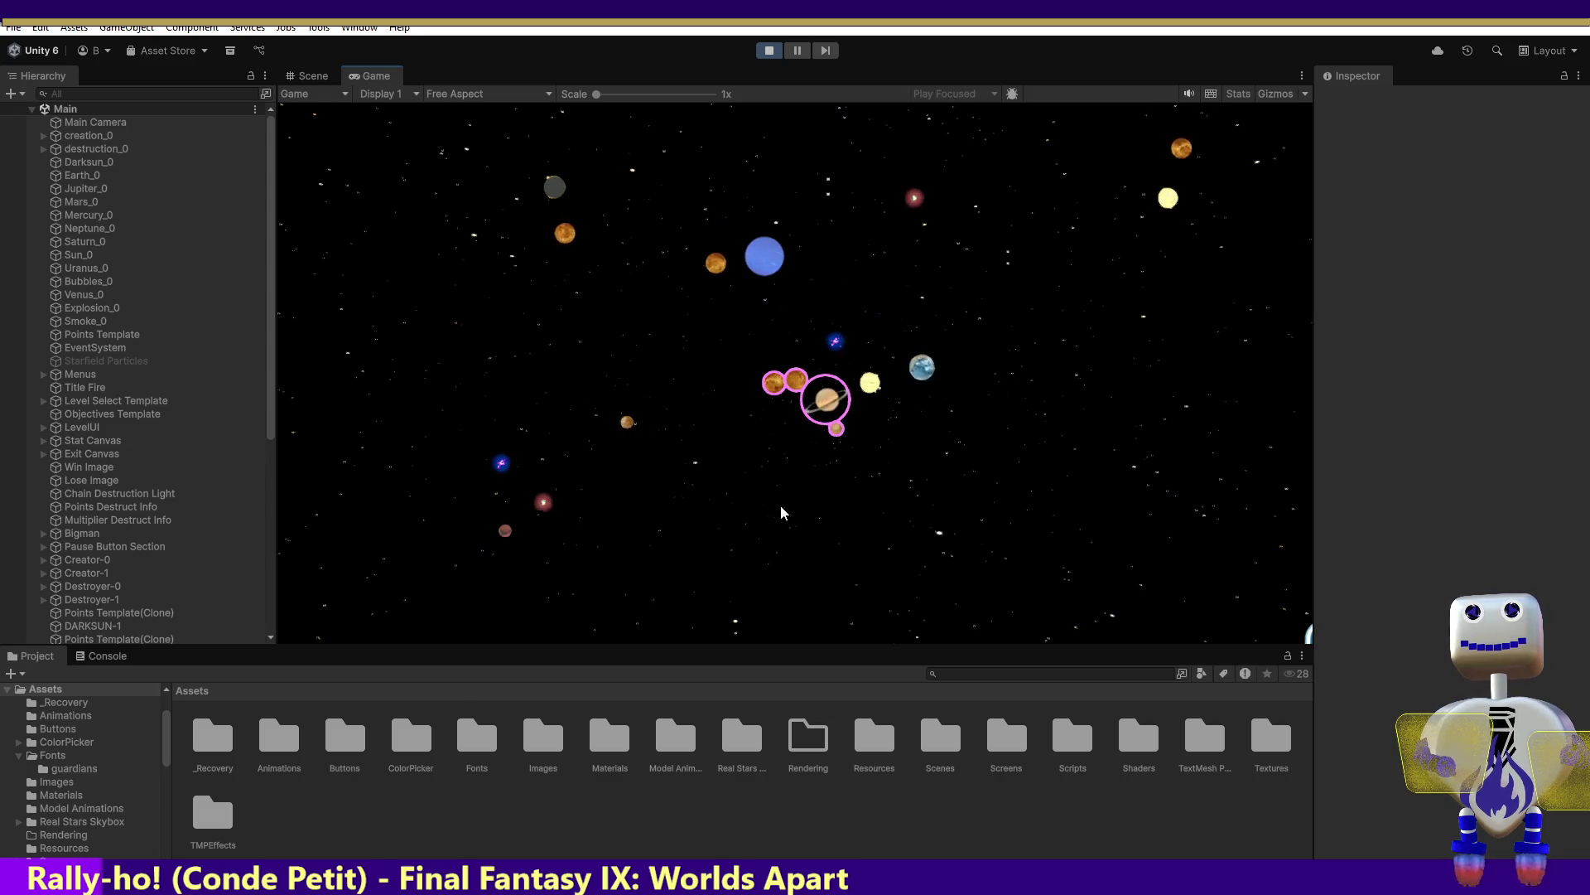
{"action": "mouse_move", "coordinate": [862, 391]}
{"action": "left_mouse_down"}
{"action": "mouse_move", "coordinate": [870, 447]}
{"action": "mouse_move", "coordinate": [850, 438]}
{"action": "left_mouse_up"}
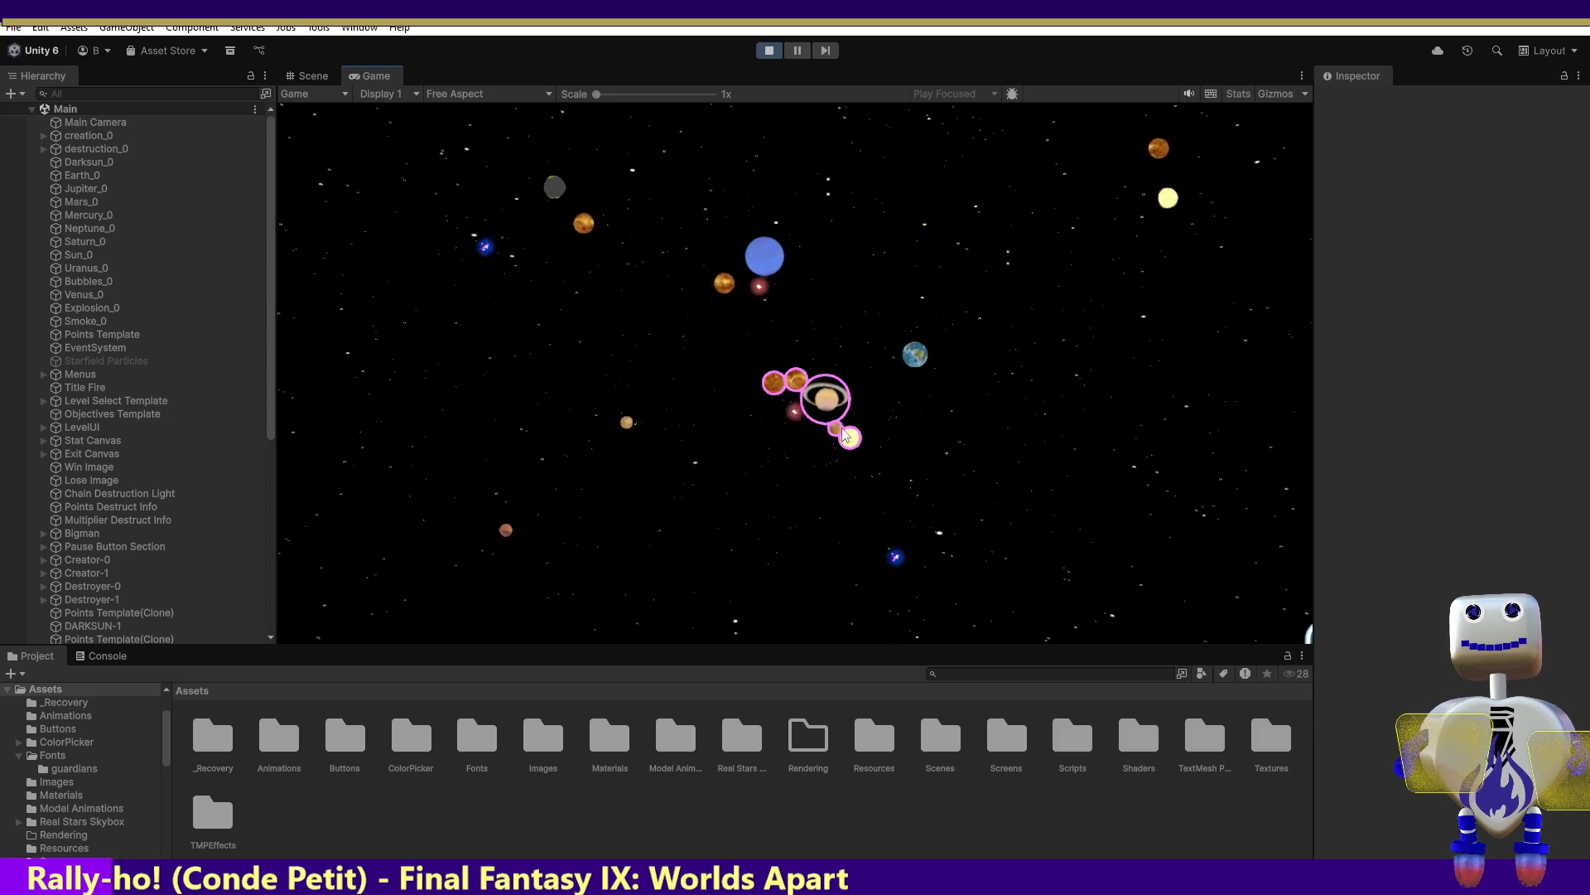
{"action": "mouse_move", "coordinate": [909, 363]}
{"action": "left_mouse_down"}
{"action": "mouse_move", "coordinate": [899, 455]}
{"action": "mouse_move", "coordinate": [869, 448]}
{"action": "left_mouse_up"}
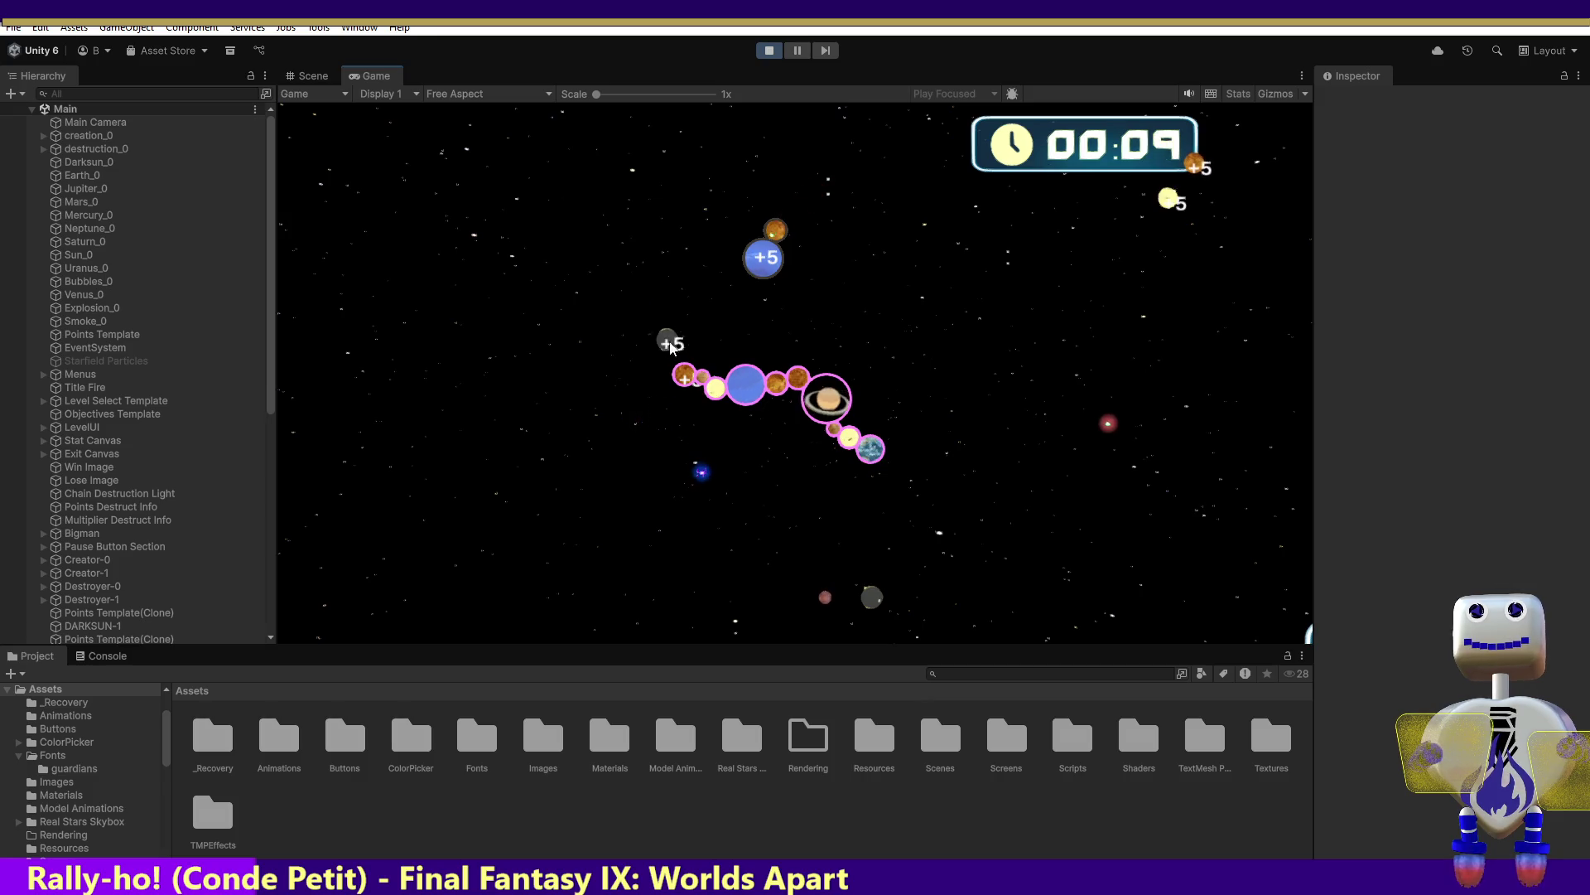
{"action": "left_click", "coordinate": [671, 358]}
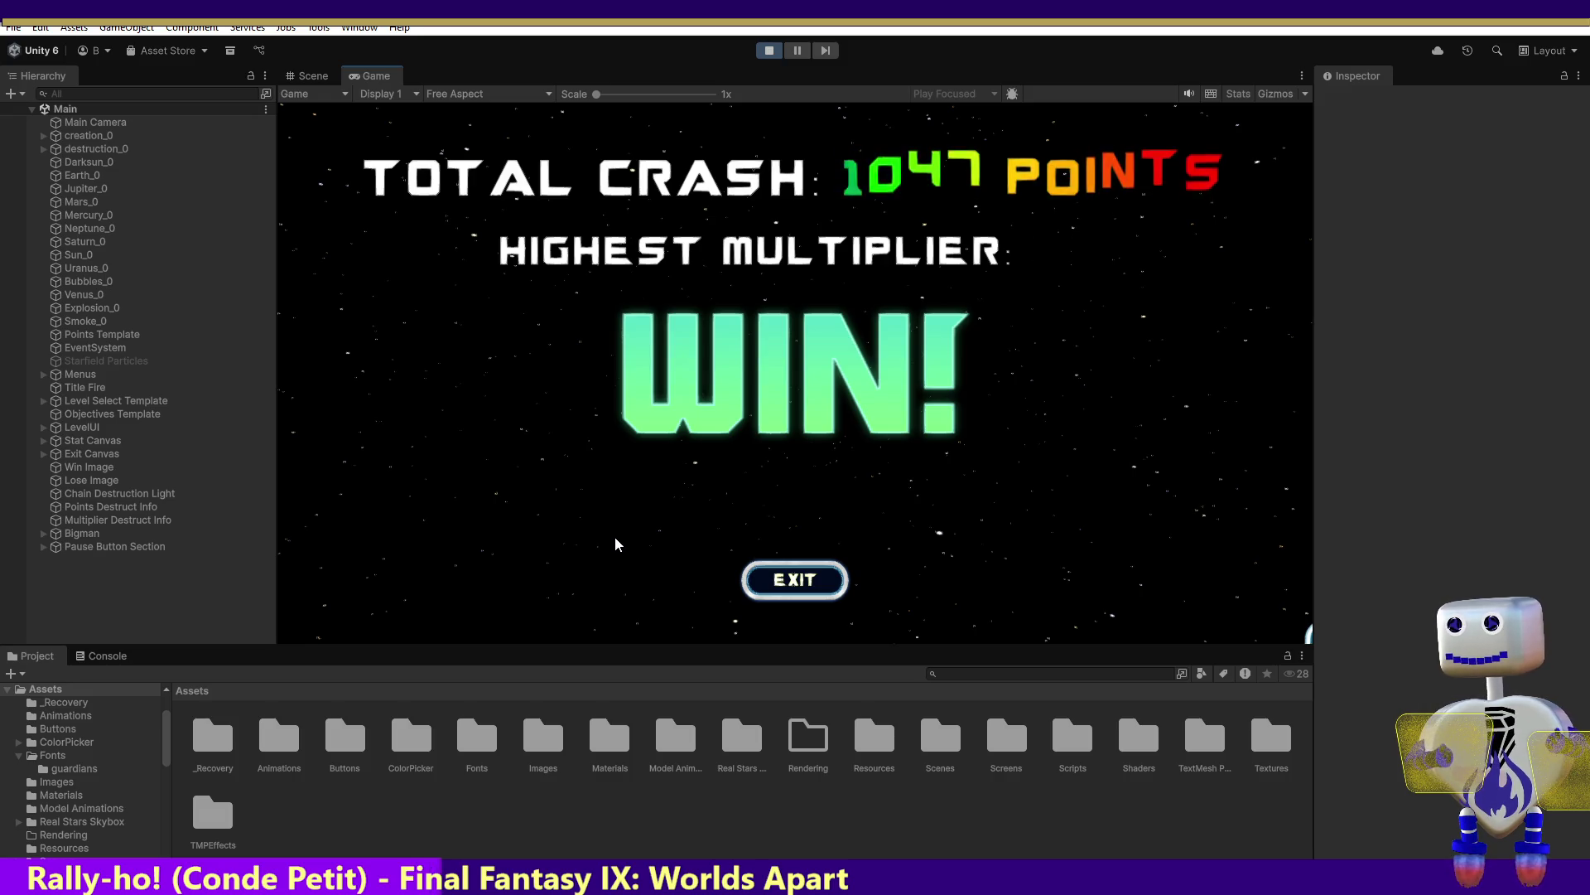
{"action": "left_click", "coordinate": [770, 584]}
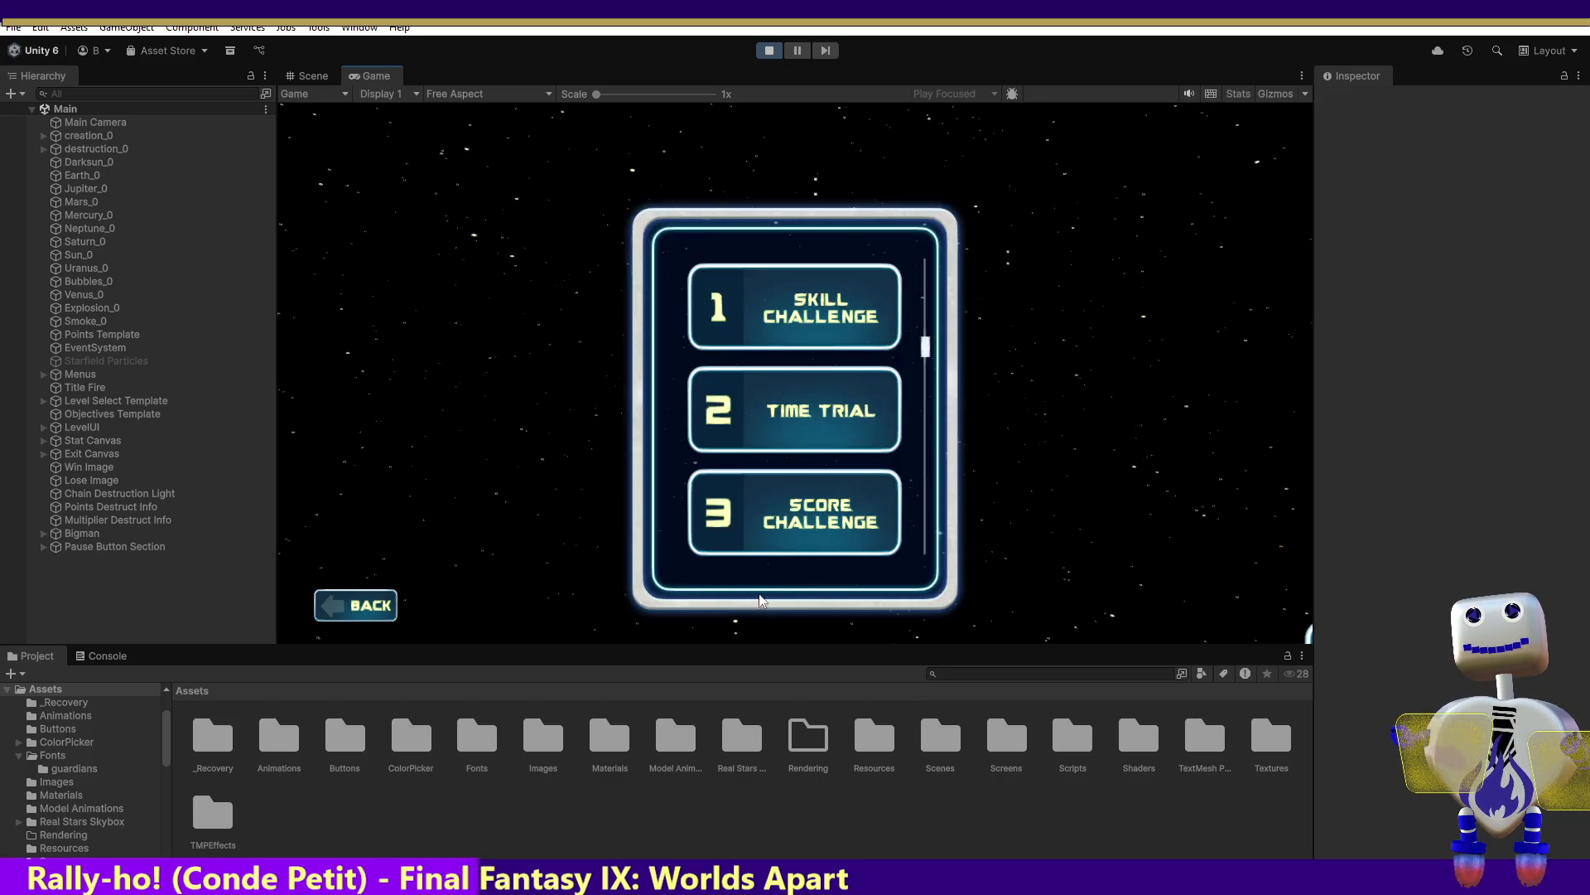
Open the Score Challenge with triple destroyer speed and 10-second creator cooldown, review its mission, and play it
{"action": "left_click", "coordinate": [823, 503]}
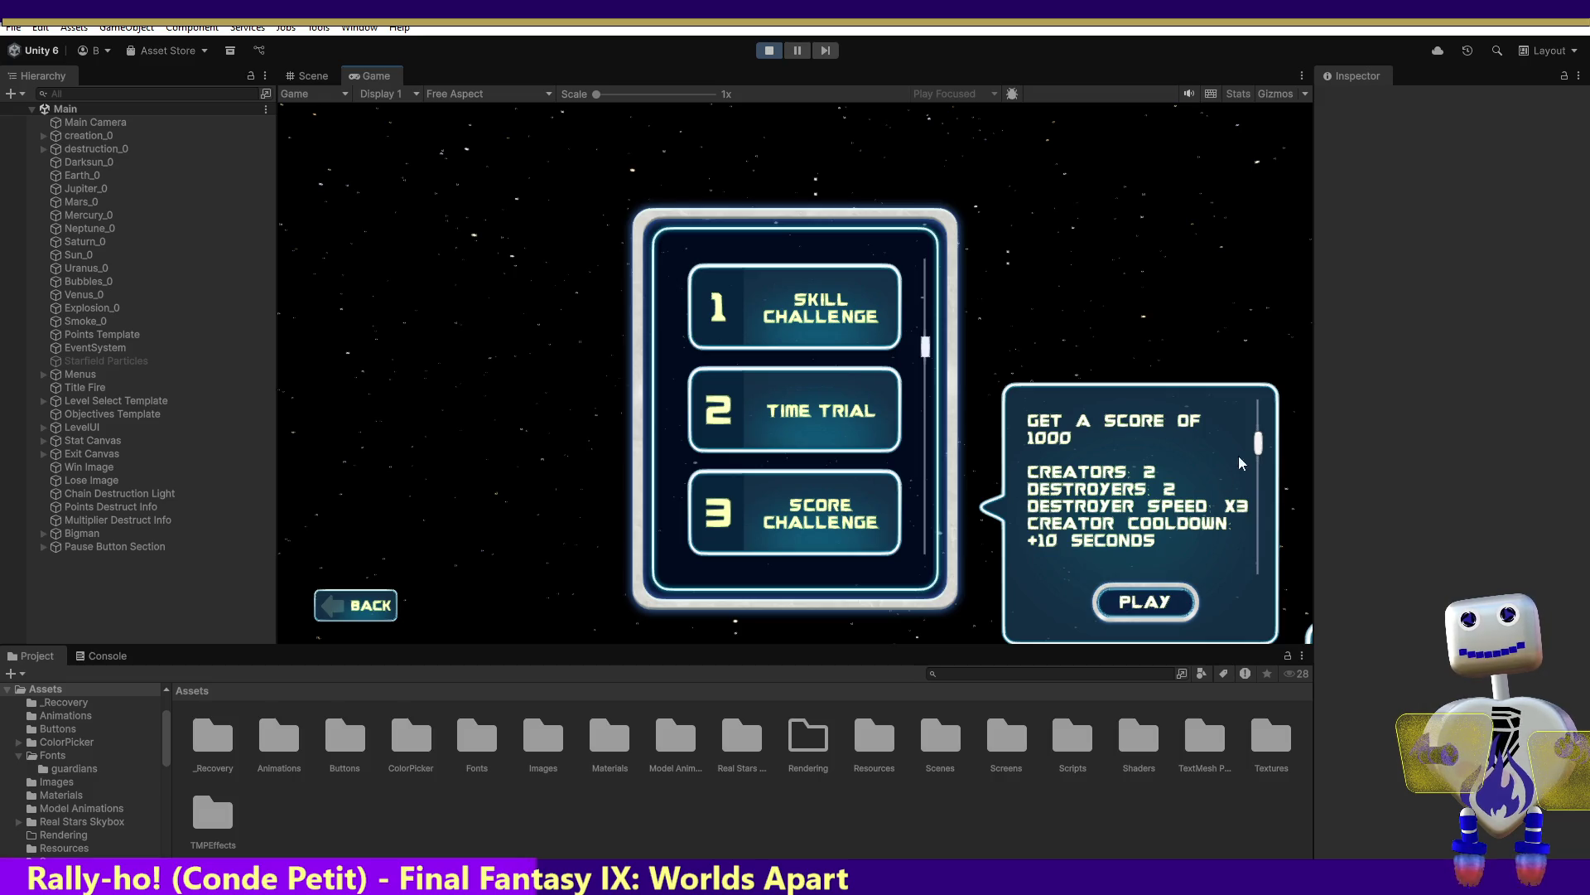
{"action": "mouse_move", "coordinate": [1258, 448]}
{"action": "left_mouse_down"}
{"action": "mouse_move", "coordinate": [1249, 544]}
{"action": "mouse_move", "coordinate": [1258, 403]}
{"action": "left_mouse_up"}
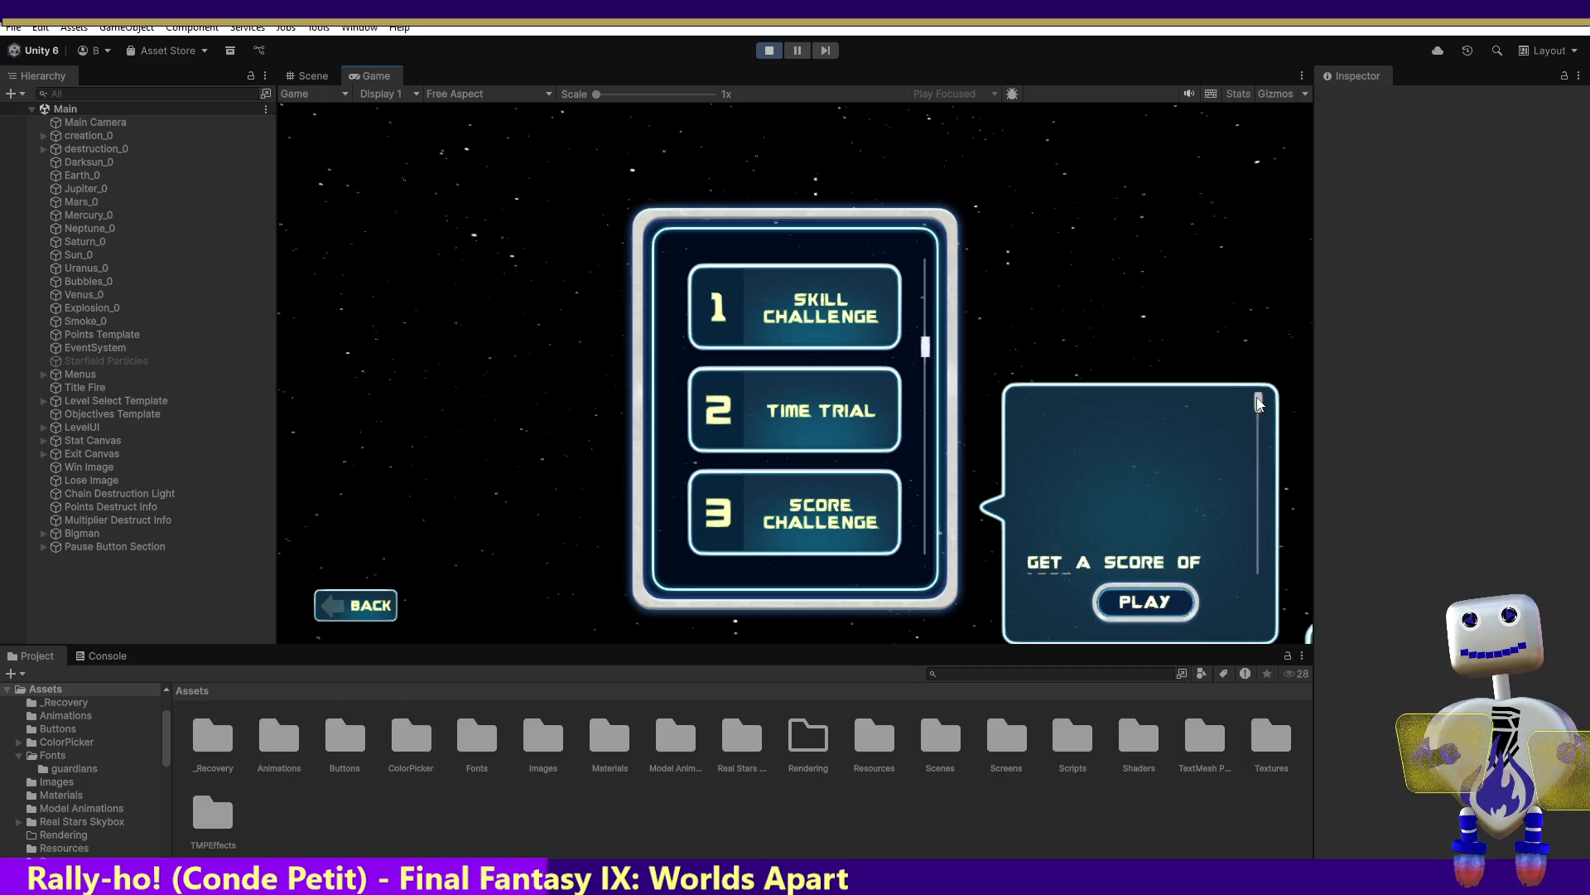
{"action": "left_click", "coordinate": [1144, 598]}
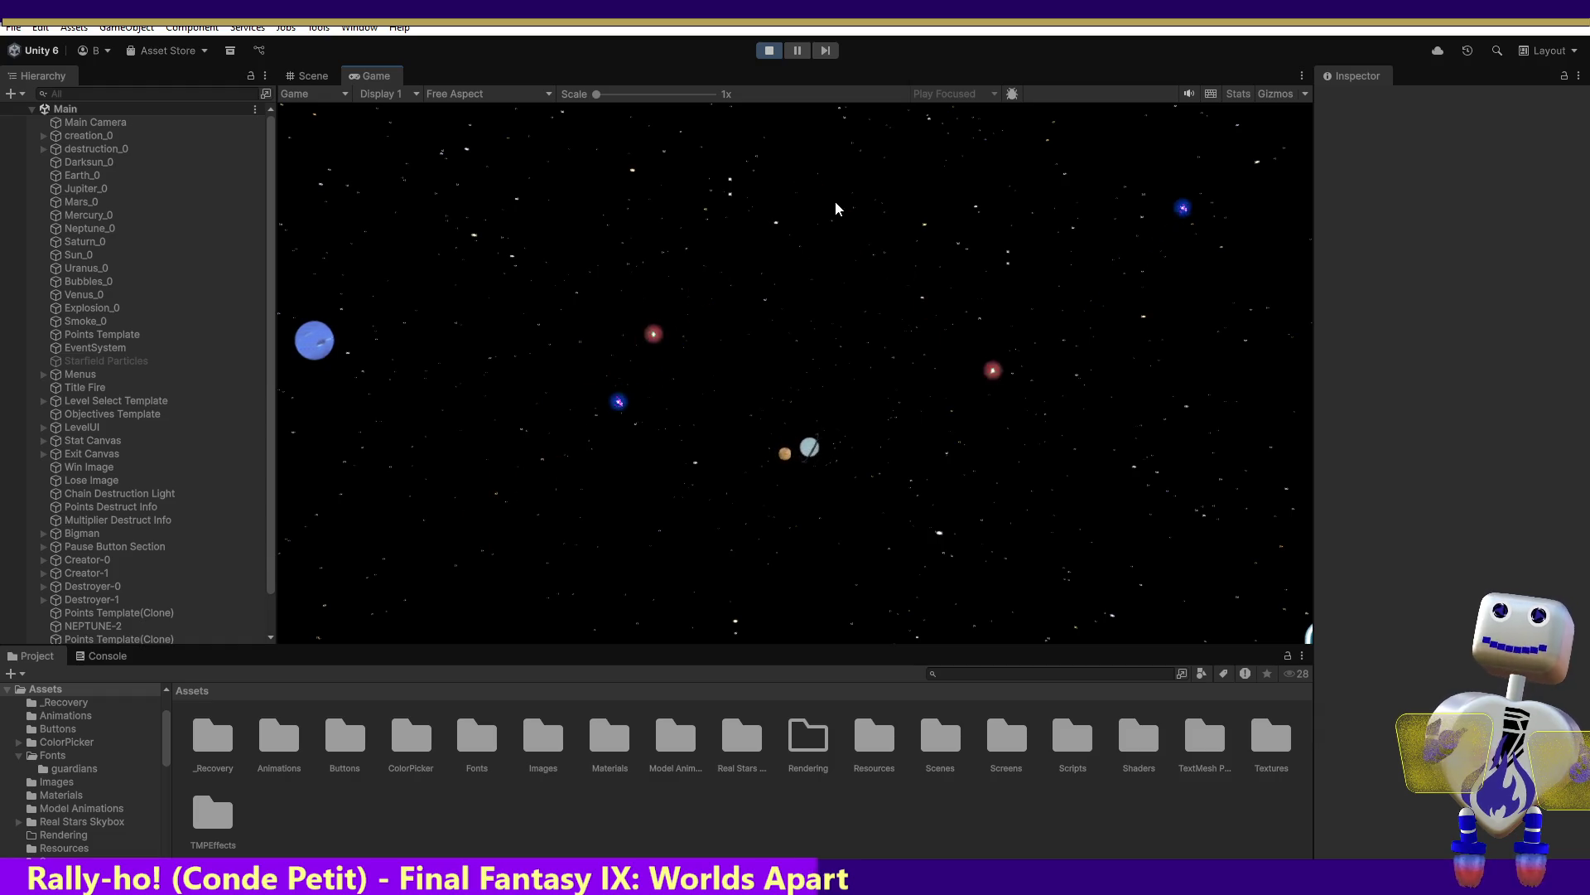
Stop Play mode so the Game view returns to the Celestial Crash title menu
{"action": "left_click", "coordinate": [767, 52]}
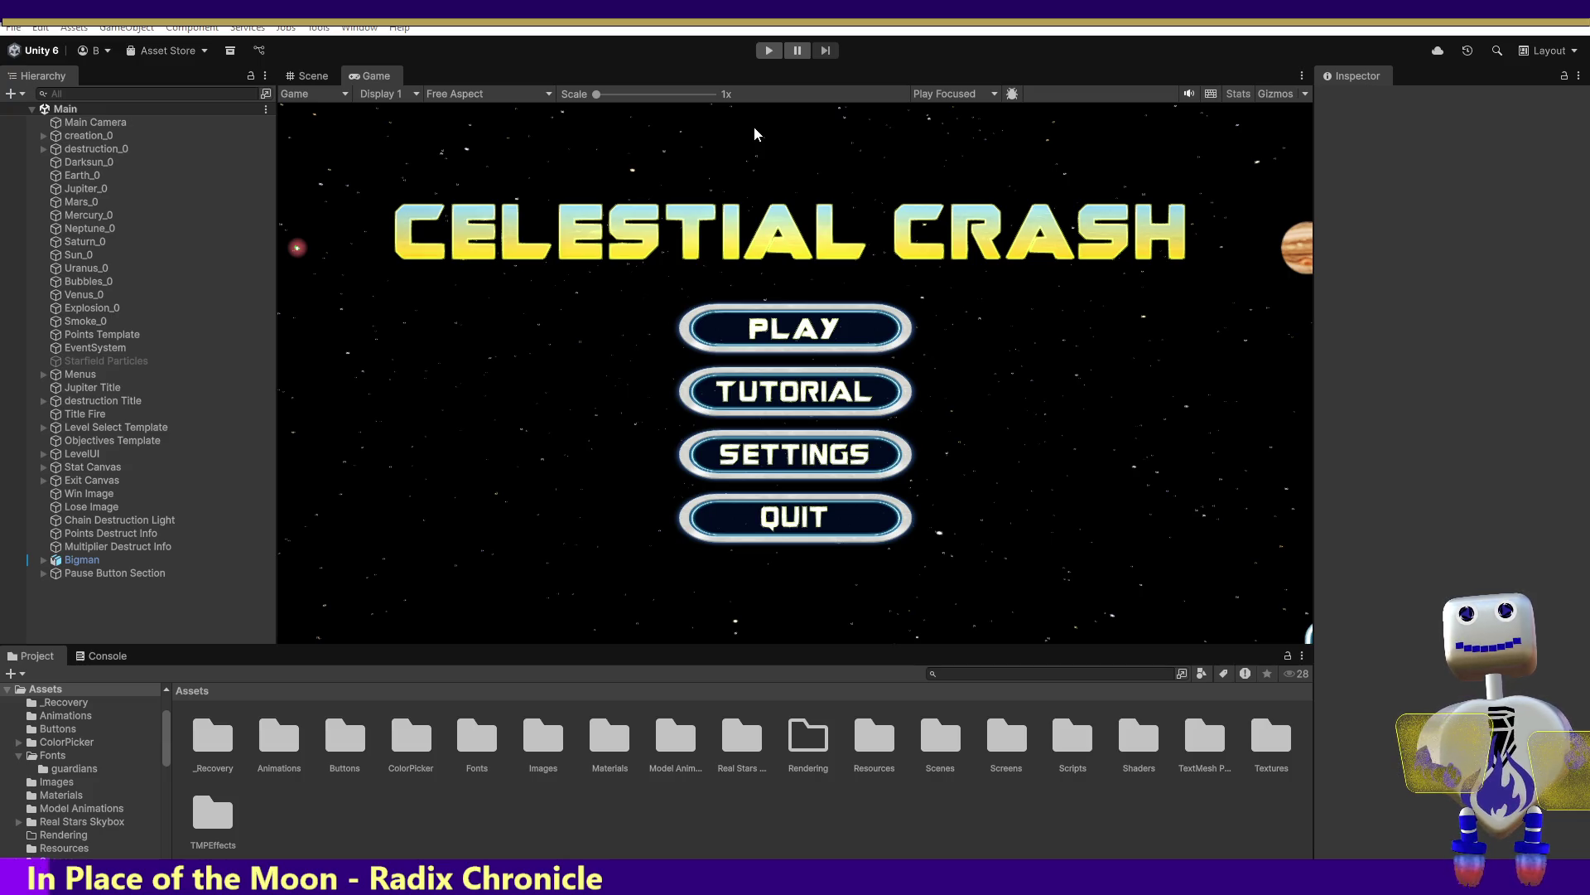
{"action": "key", "text": "alt+Tab"}
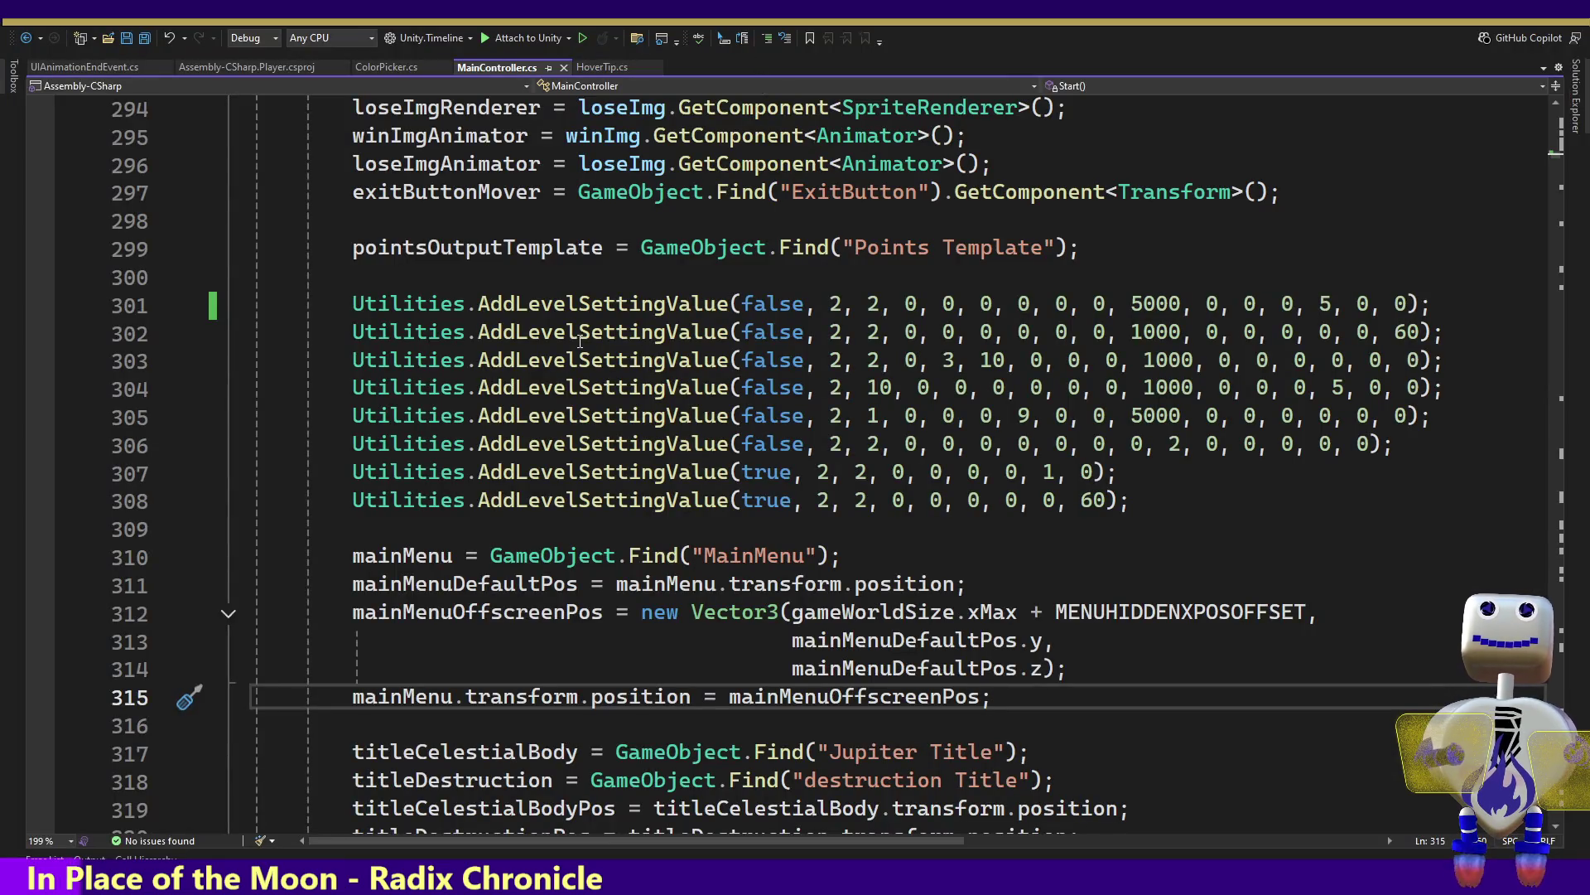
Go to line 303 in MainController.cs, check AddLevelSettingValue's signature, and start editing after the 3
{"action": "left_click", "coordinate": [791, 354]}
{"action": "left_click", "coordinate": [567, 359]}
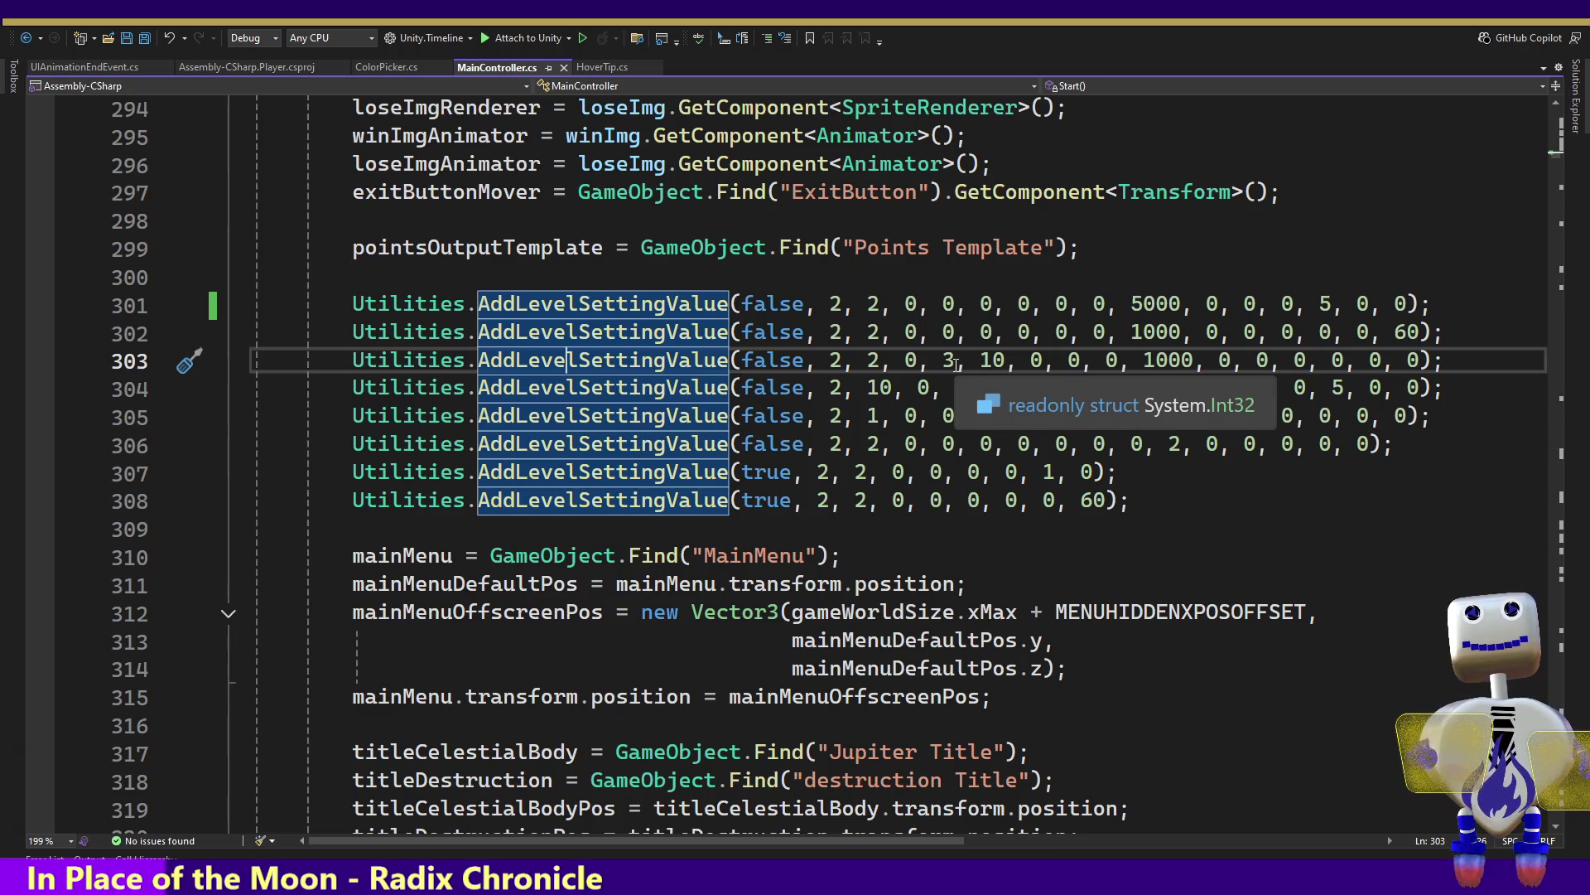
{"action": "left_click", "coordinate": [965, 362]}
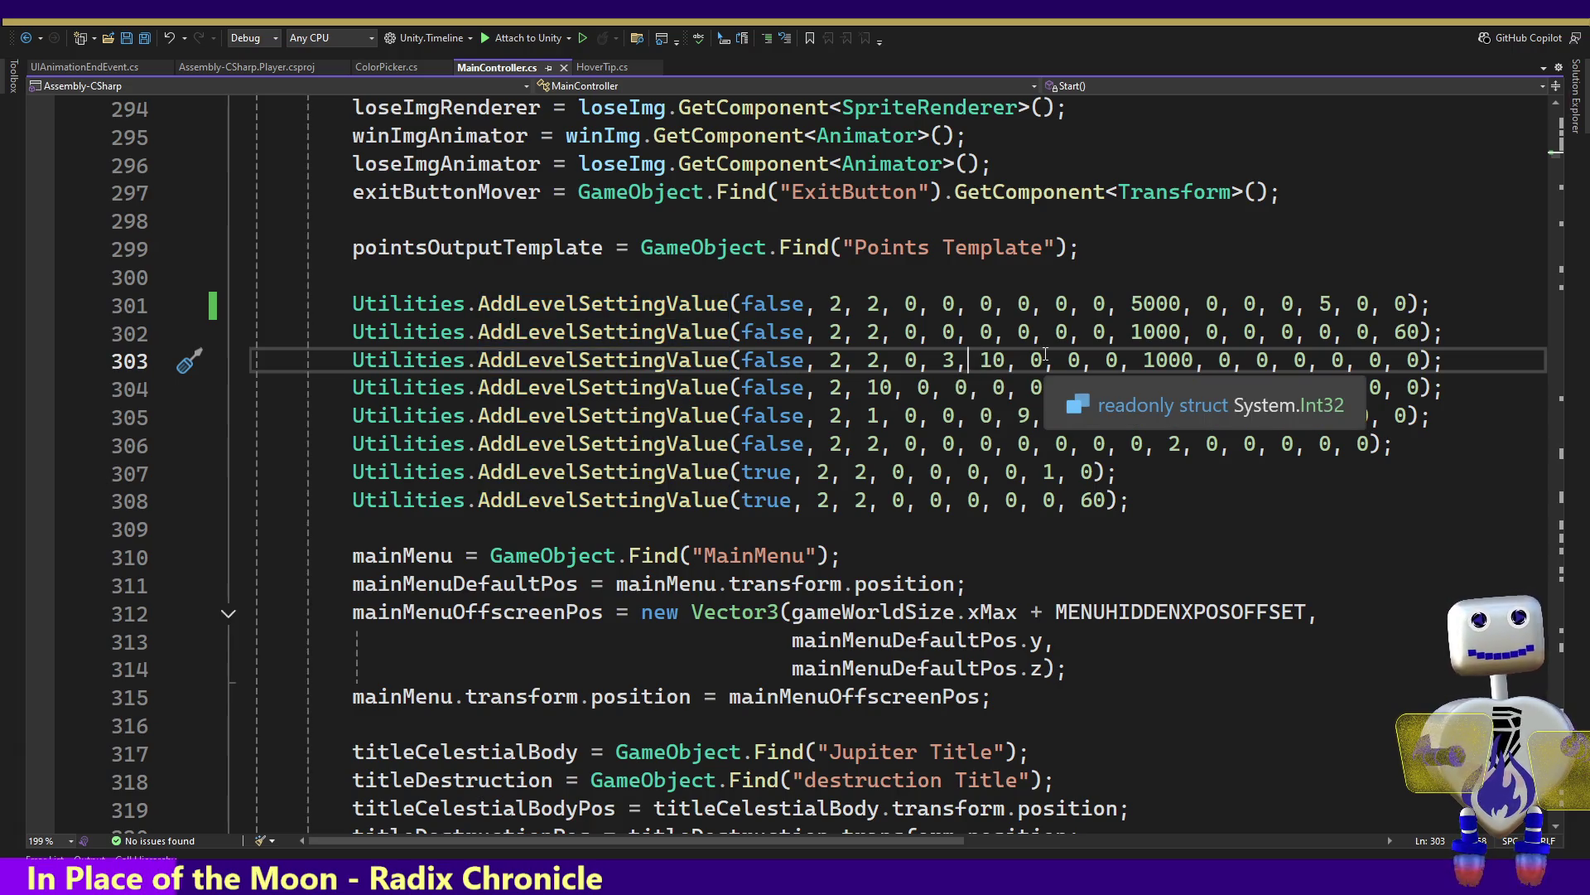
{"action": "key", "text": "BackSpace"}
{"action": "type", "text": ","}
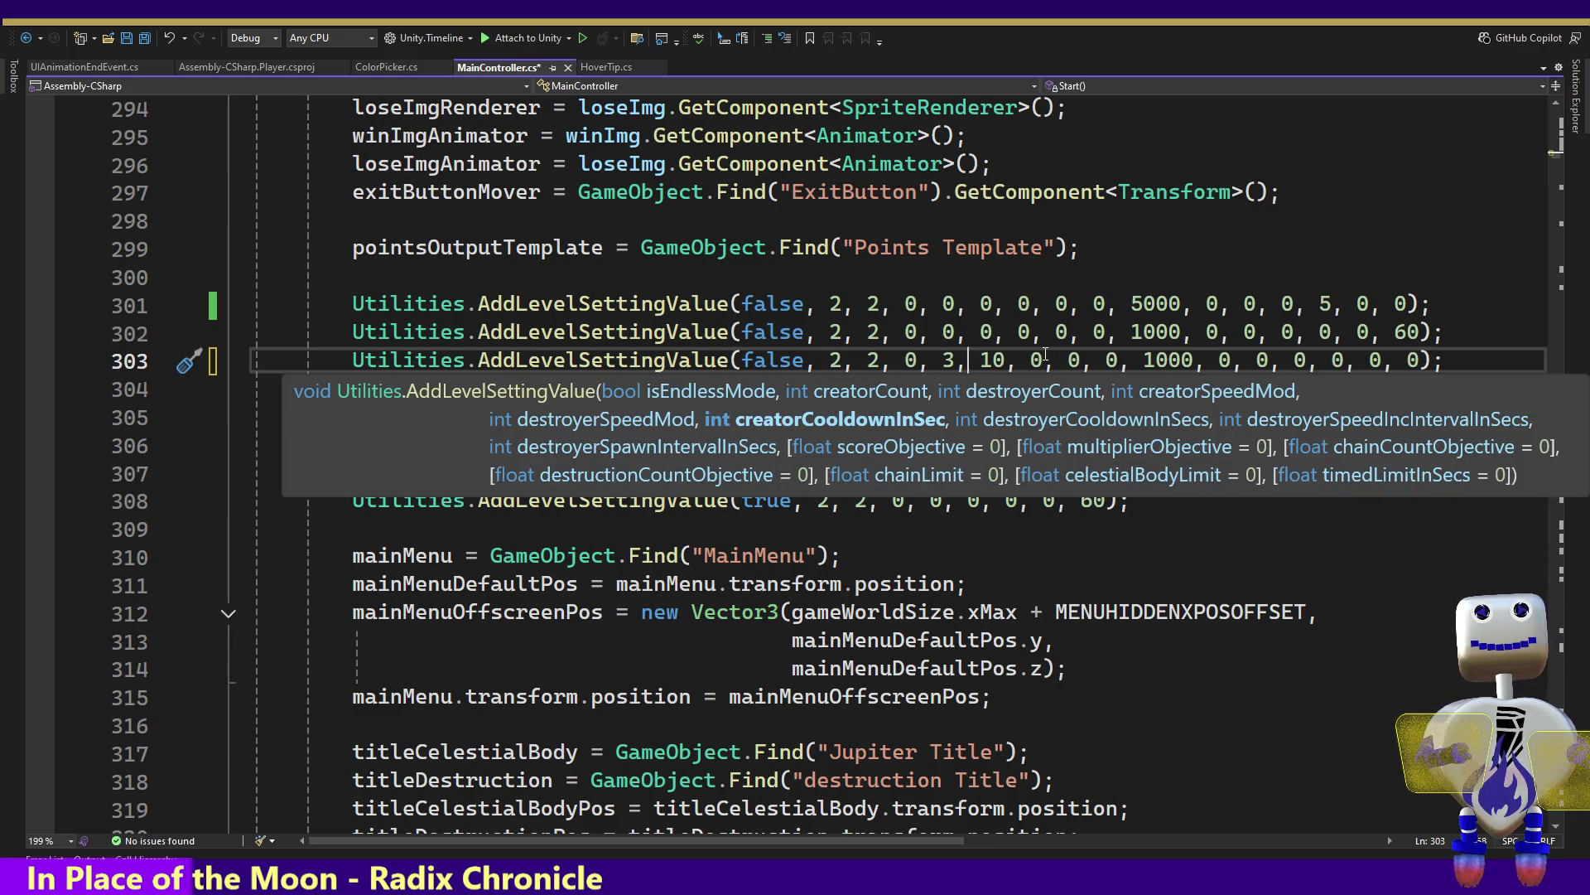
On line 303, set the creator cooldown to 0 and the destroyer cooldown to 10
{"action": "key", "text": "Right"}
{"action": "key", "text": "Right"}
{"action": "key", "text": "Right"}
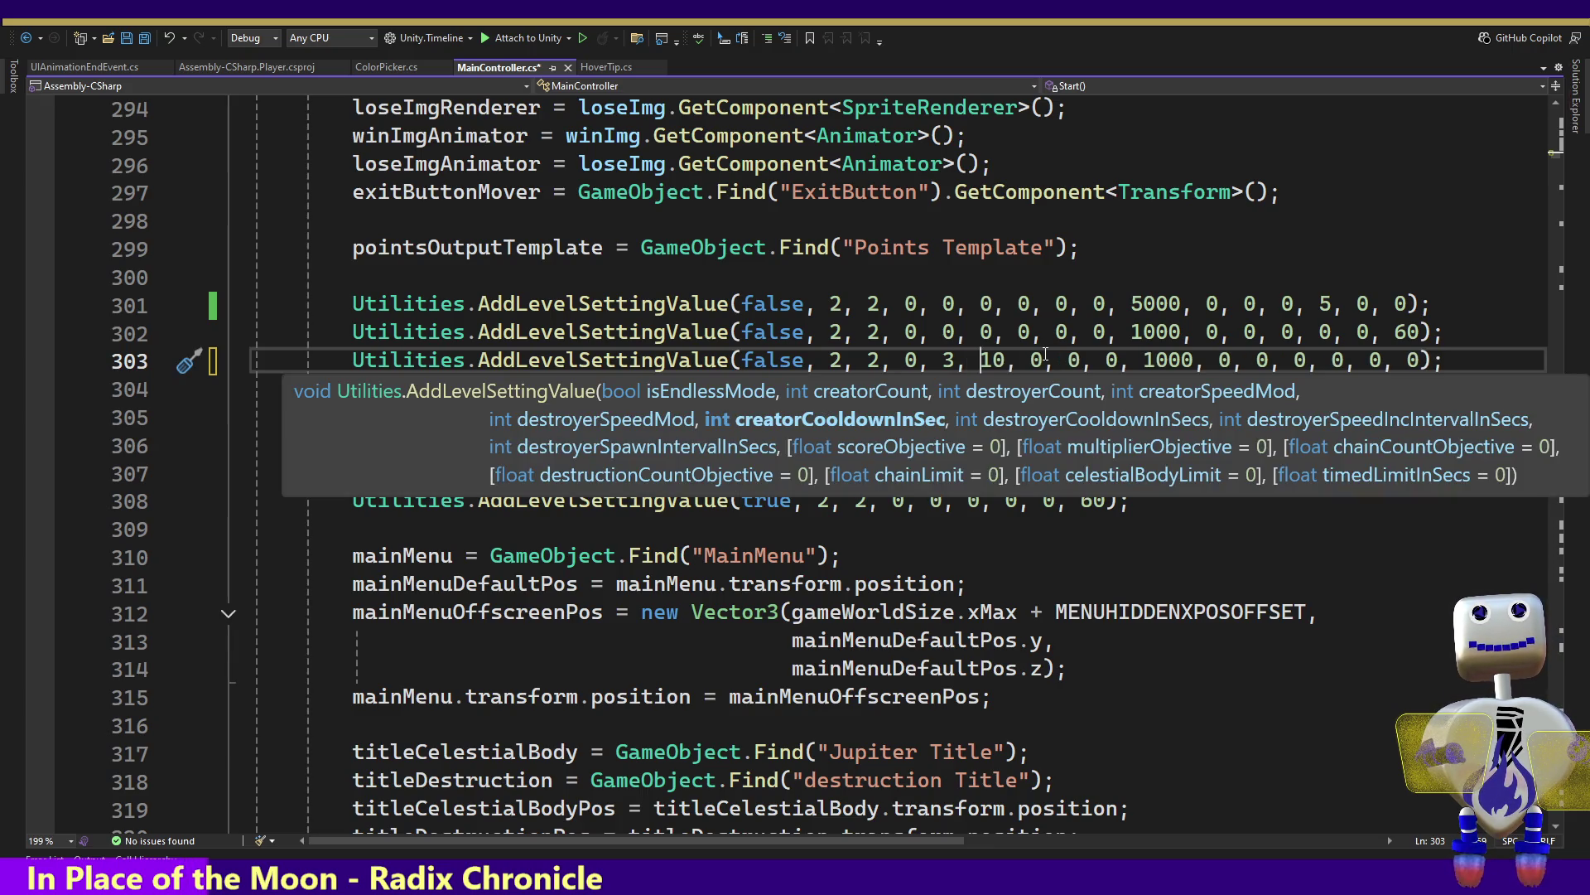
{"action": "key", "text": "Left"}
{"action": "key", "text": "Left"}
{"action": "key", "text": "Right"}
{"action": "key", "text": "Right"}
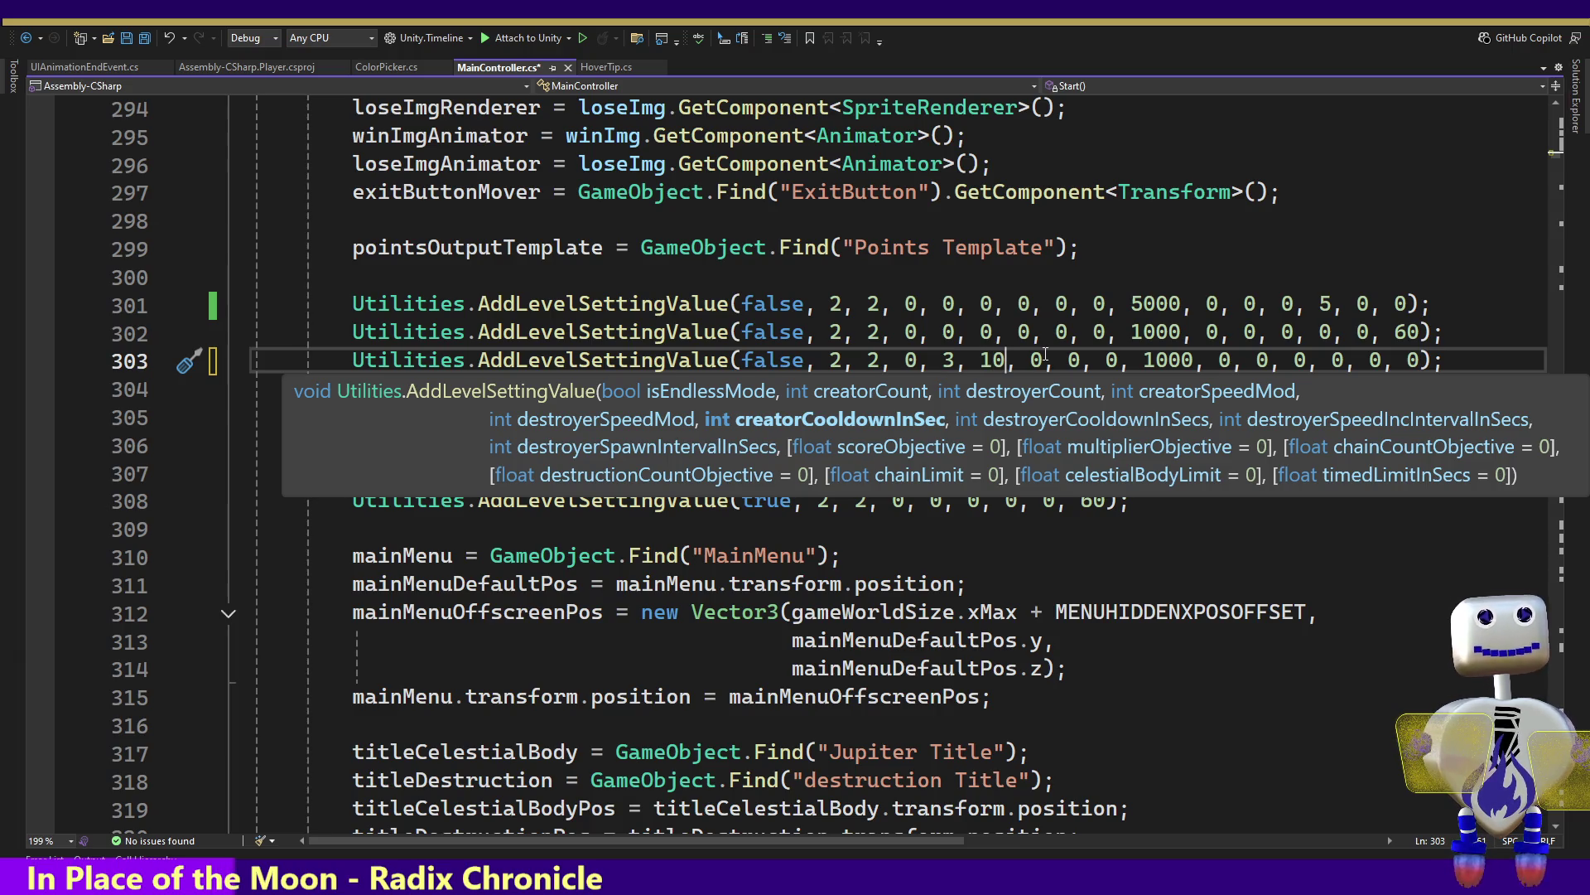
{"action": "key", "text": "BackSpace"}
{"action": "key", "text": "BackSpace"}
{"action": "type", "text": "0"}
{"action": "key", "text": "Right"}
{"action": "key", "text": "Right"}
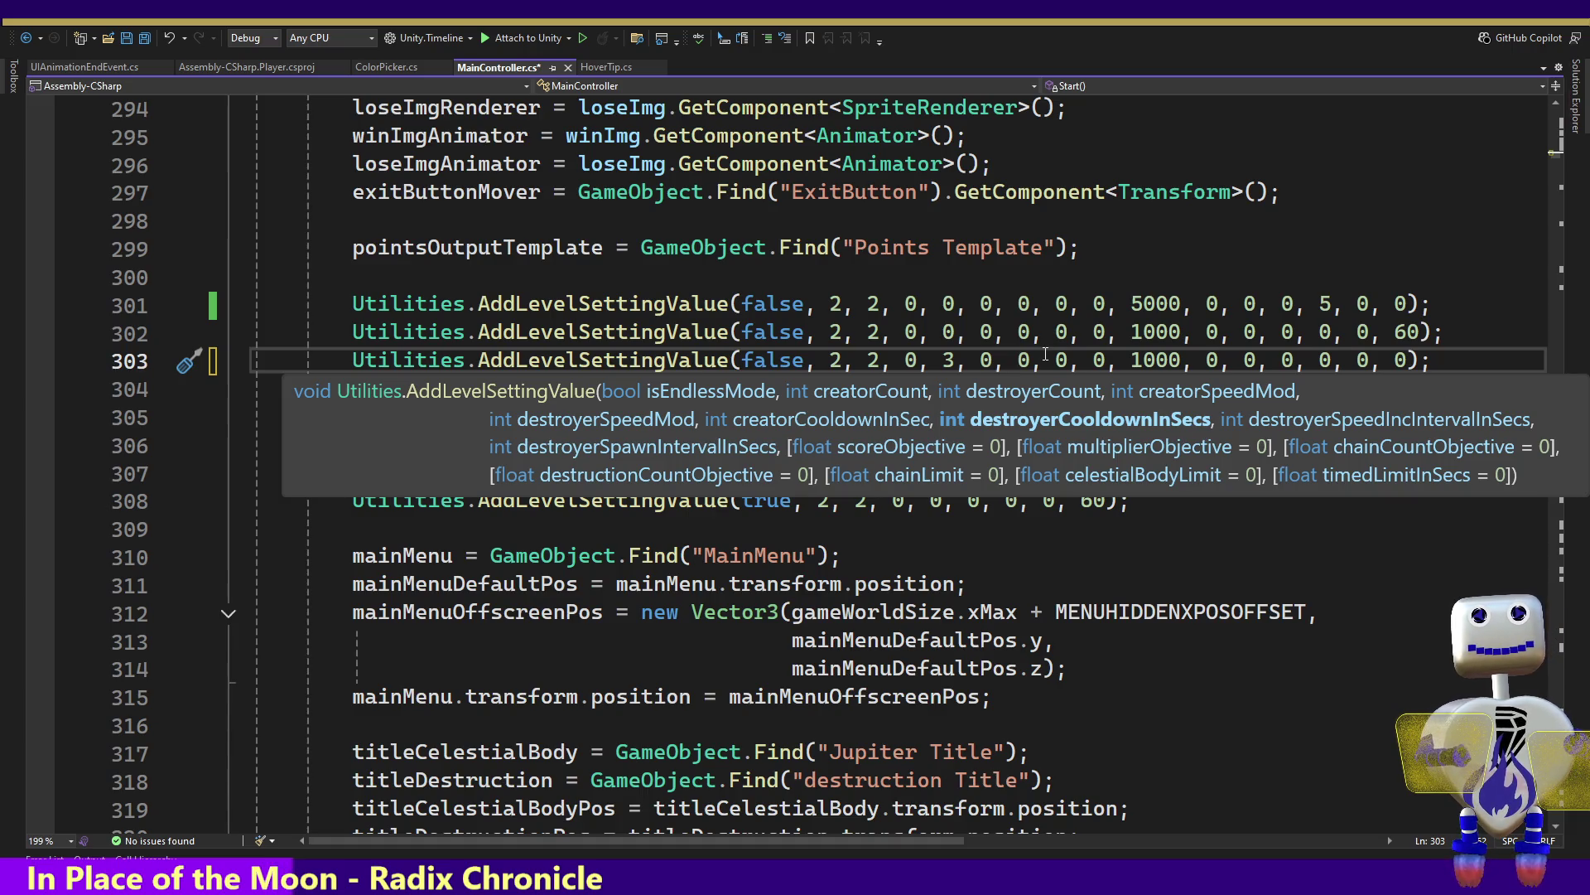
{"action": "type", "text": "1"}
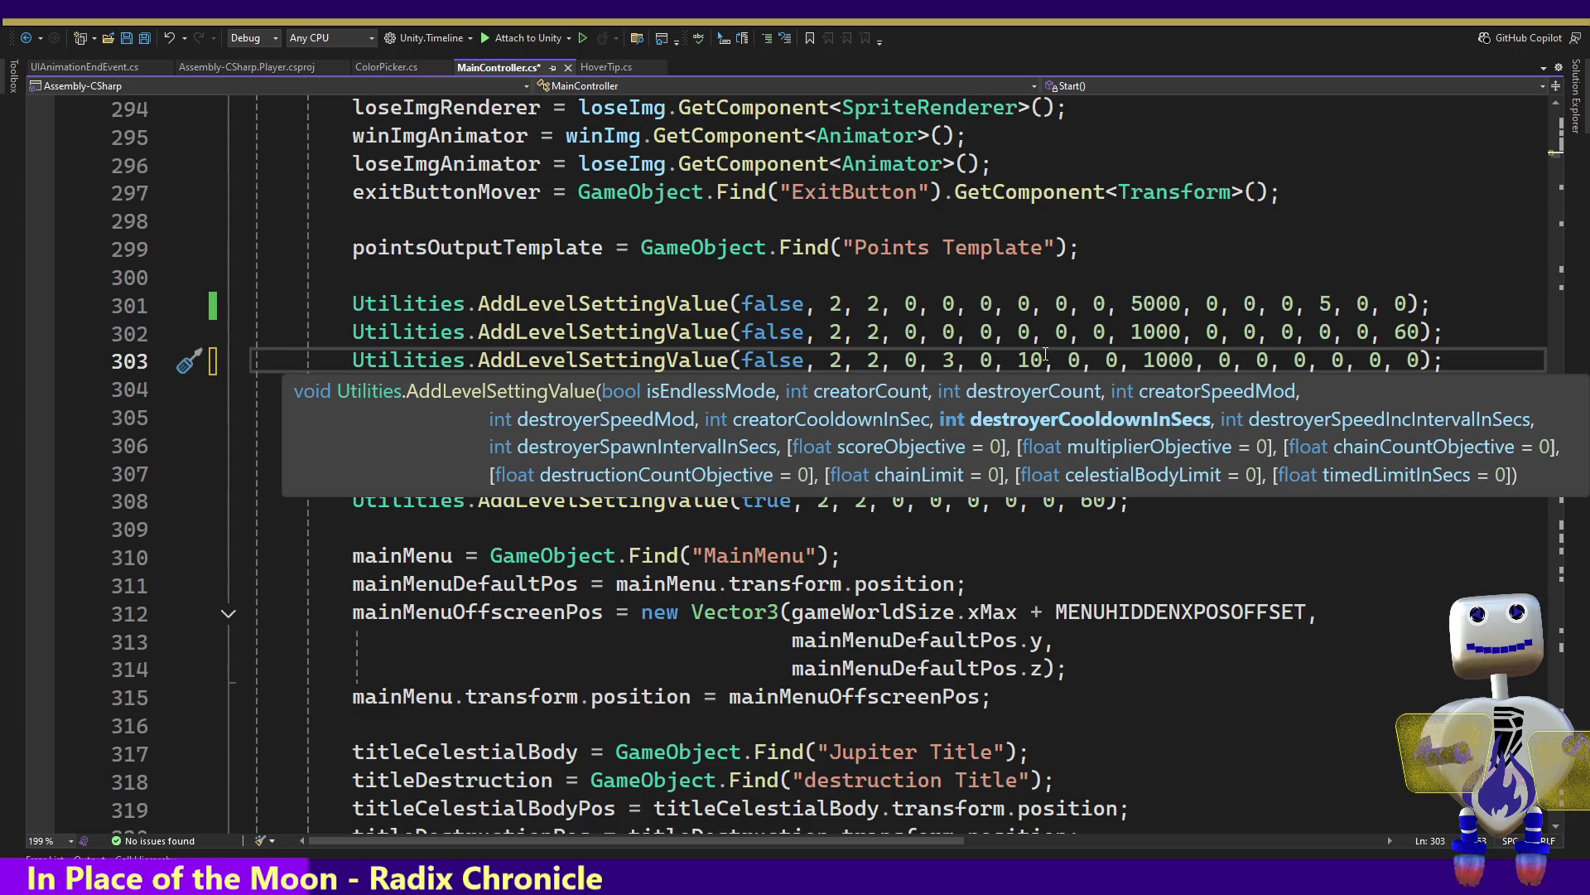
{"action": "key", "text": "Right"}
{"action": "key", "text": "Right"}
{"action": "key", "text": "Right"}
{"action": "key", "text": "Right"}
{"action": "key", "text": "Right"}
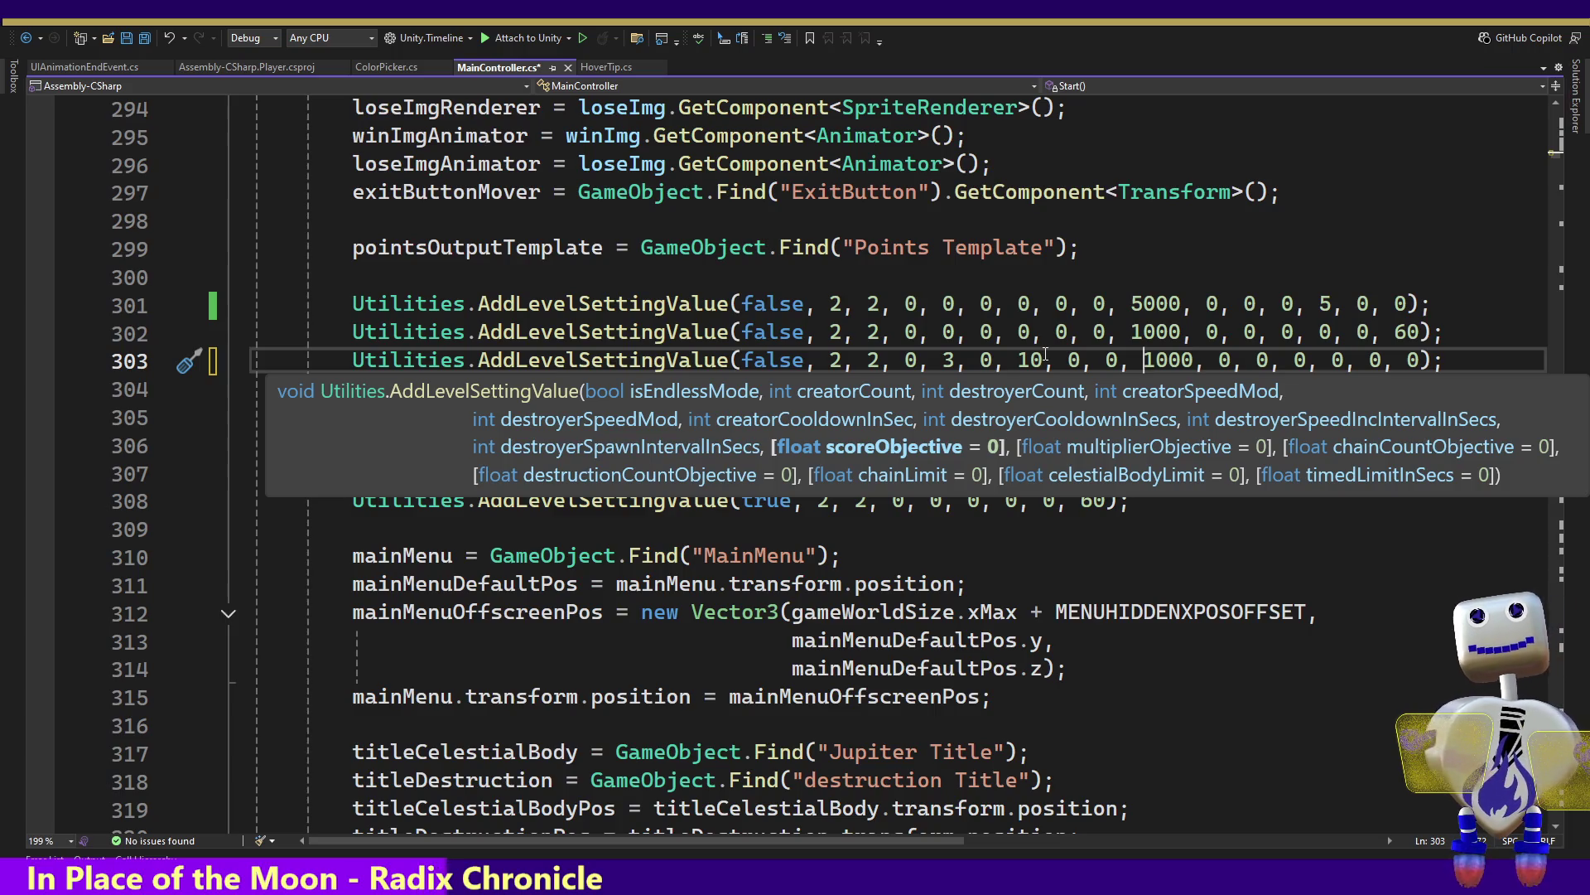
Verify the remaining arguments, confirming 1000 as the score objective, and save MainController.cs
{"action": "key", "text": "Left"}
{"action": "key", "text": "Left"}
{"action": "key", "text": "Left"}
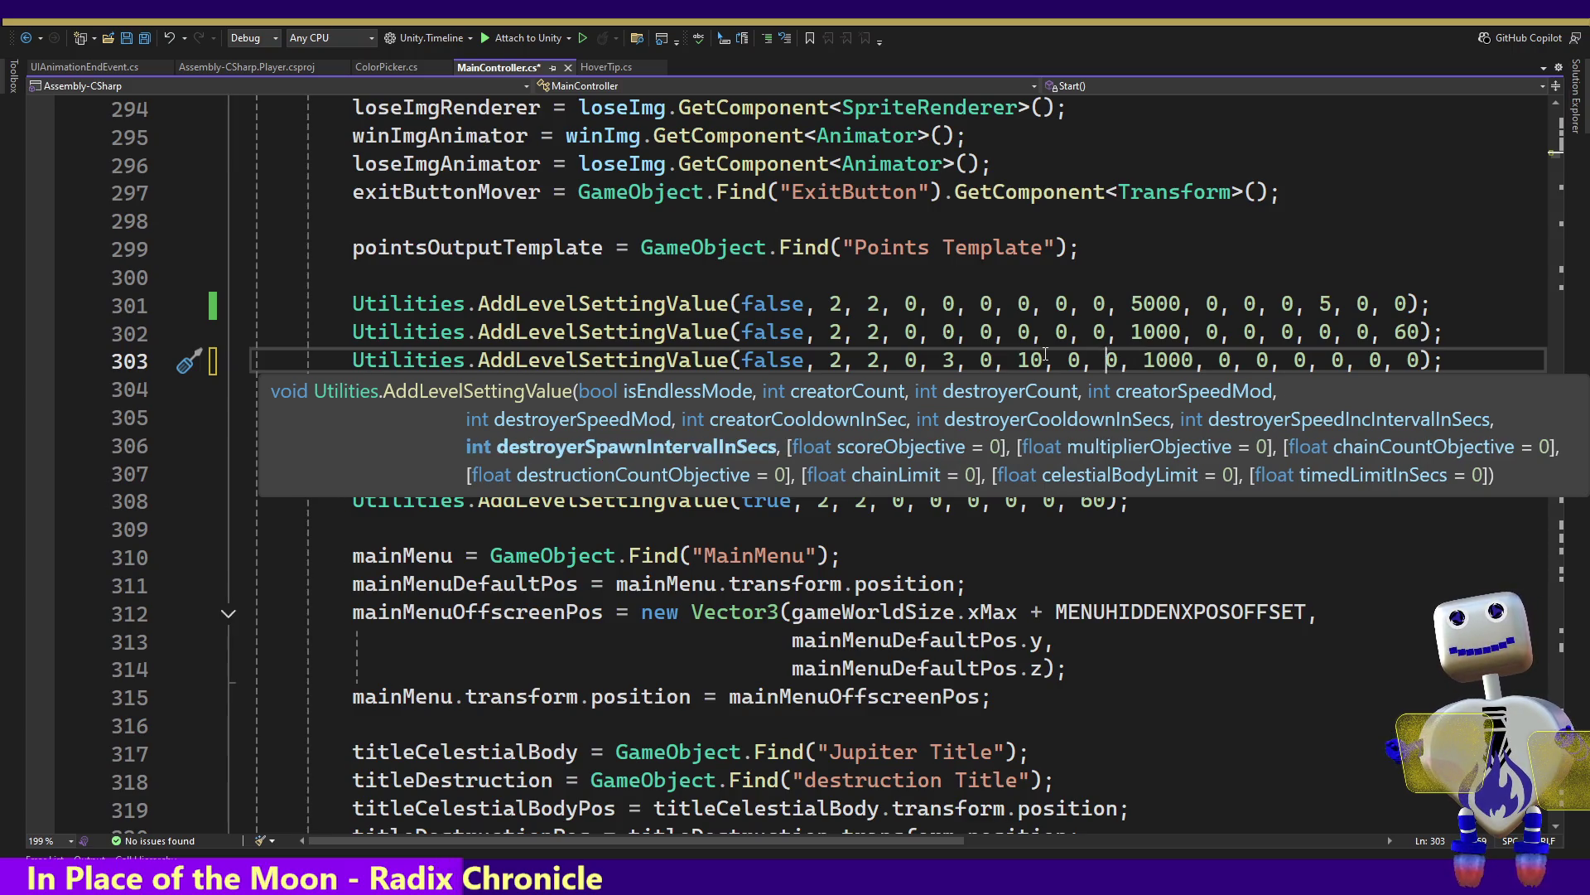
{"action": "key", "text": "Right"}
{"action": "key", "text": "Right"}
{"action": "key", "text": "Right"}
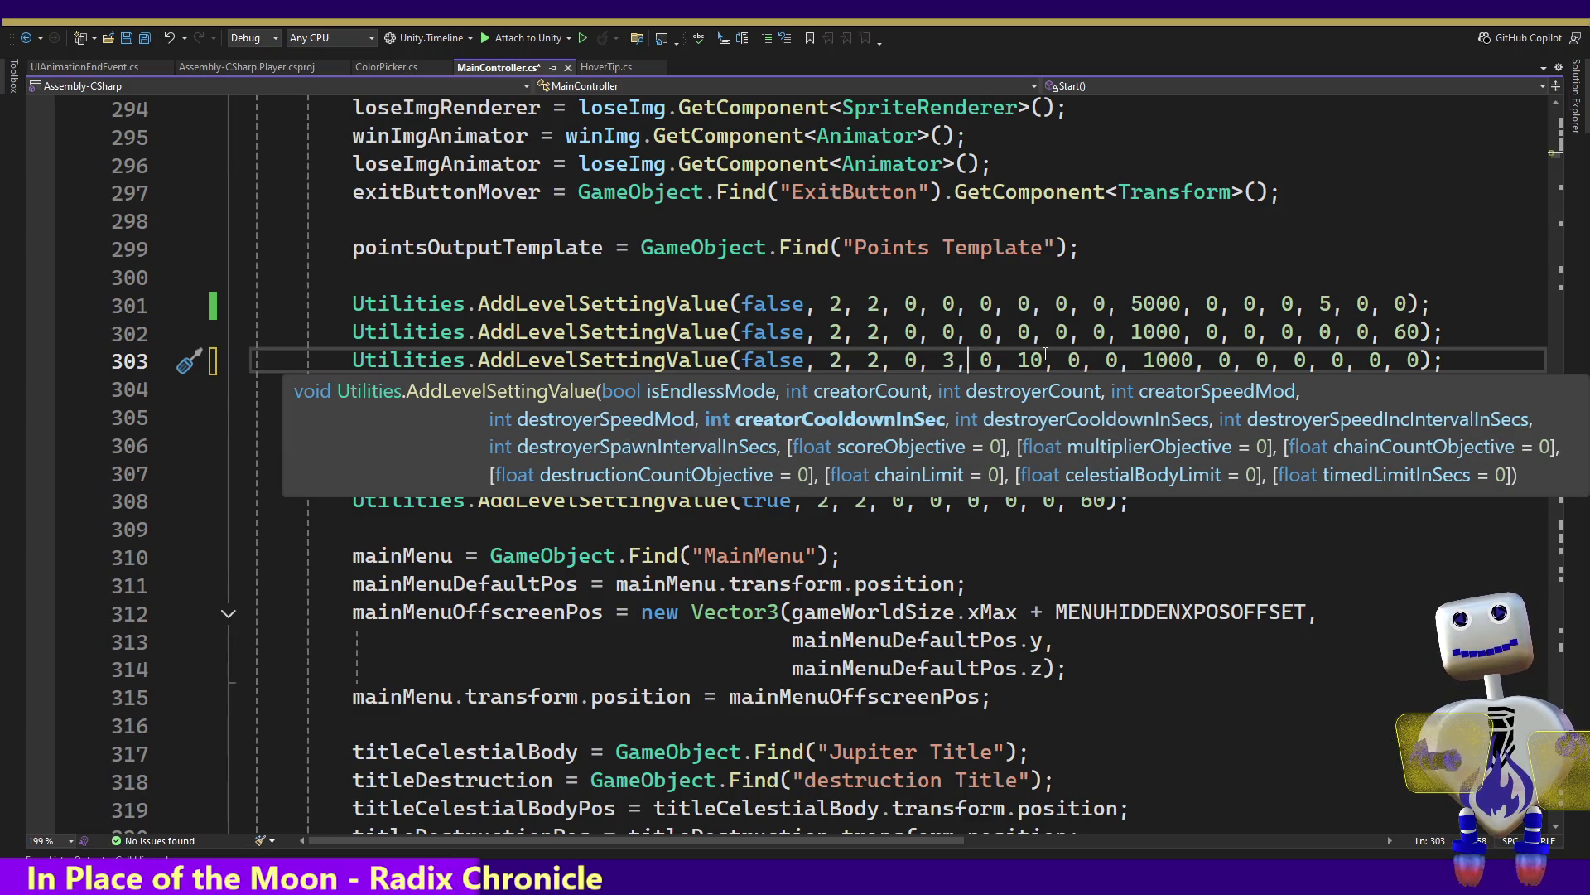
{"action": "key", "text": "Left"}
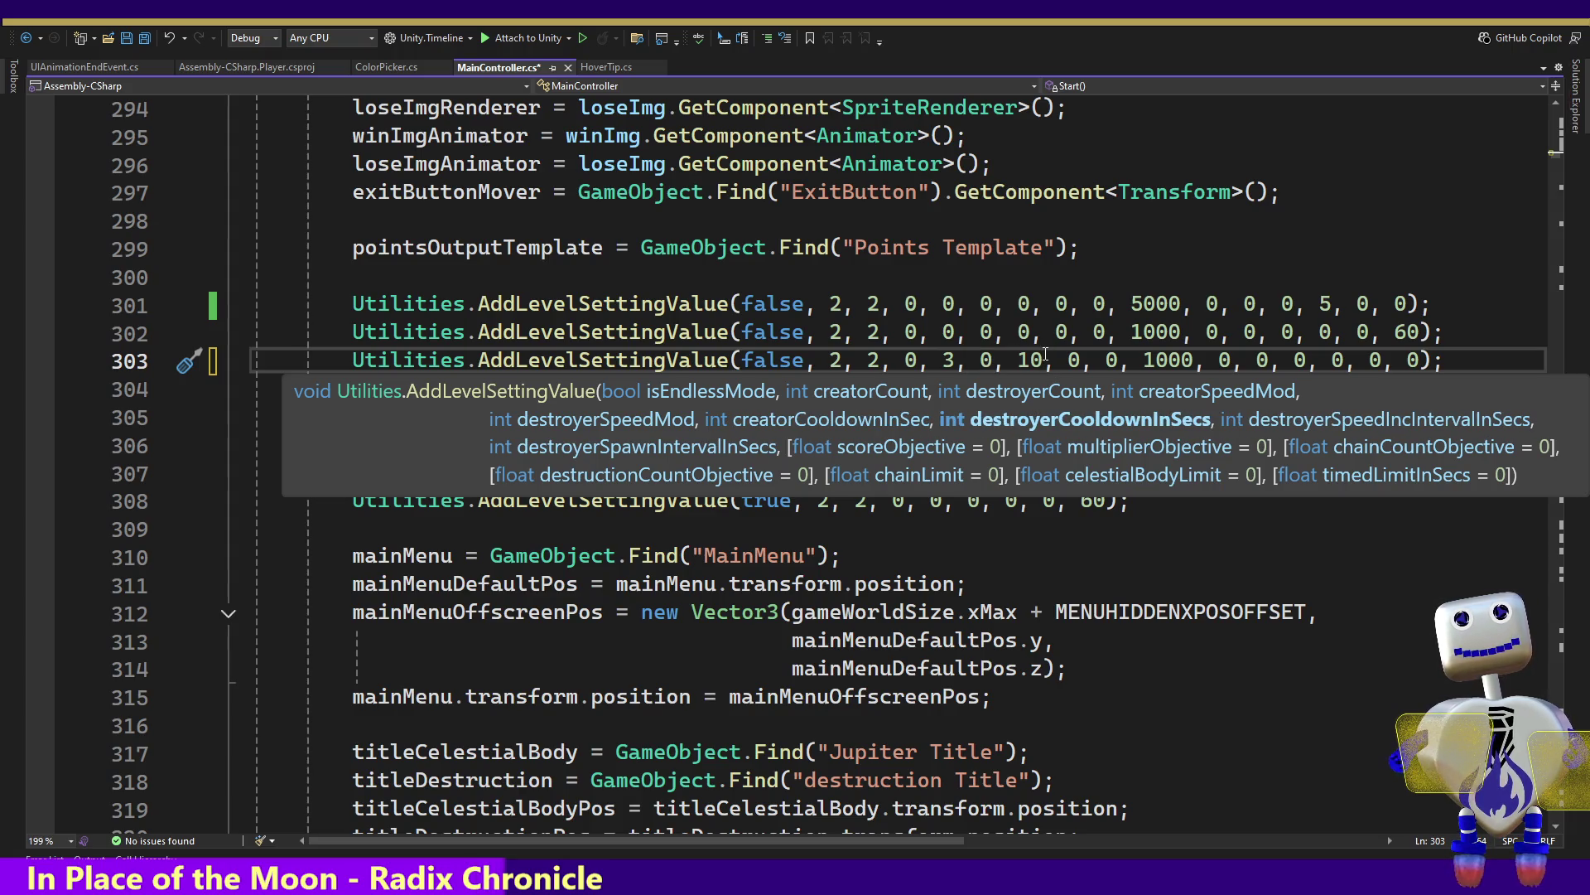
{"action": "key", "text": "Right"}
{"action": "key", "text": "Right"}
{"action": "key", "text": "Right"}
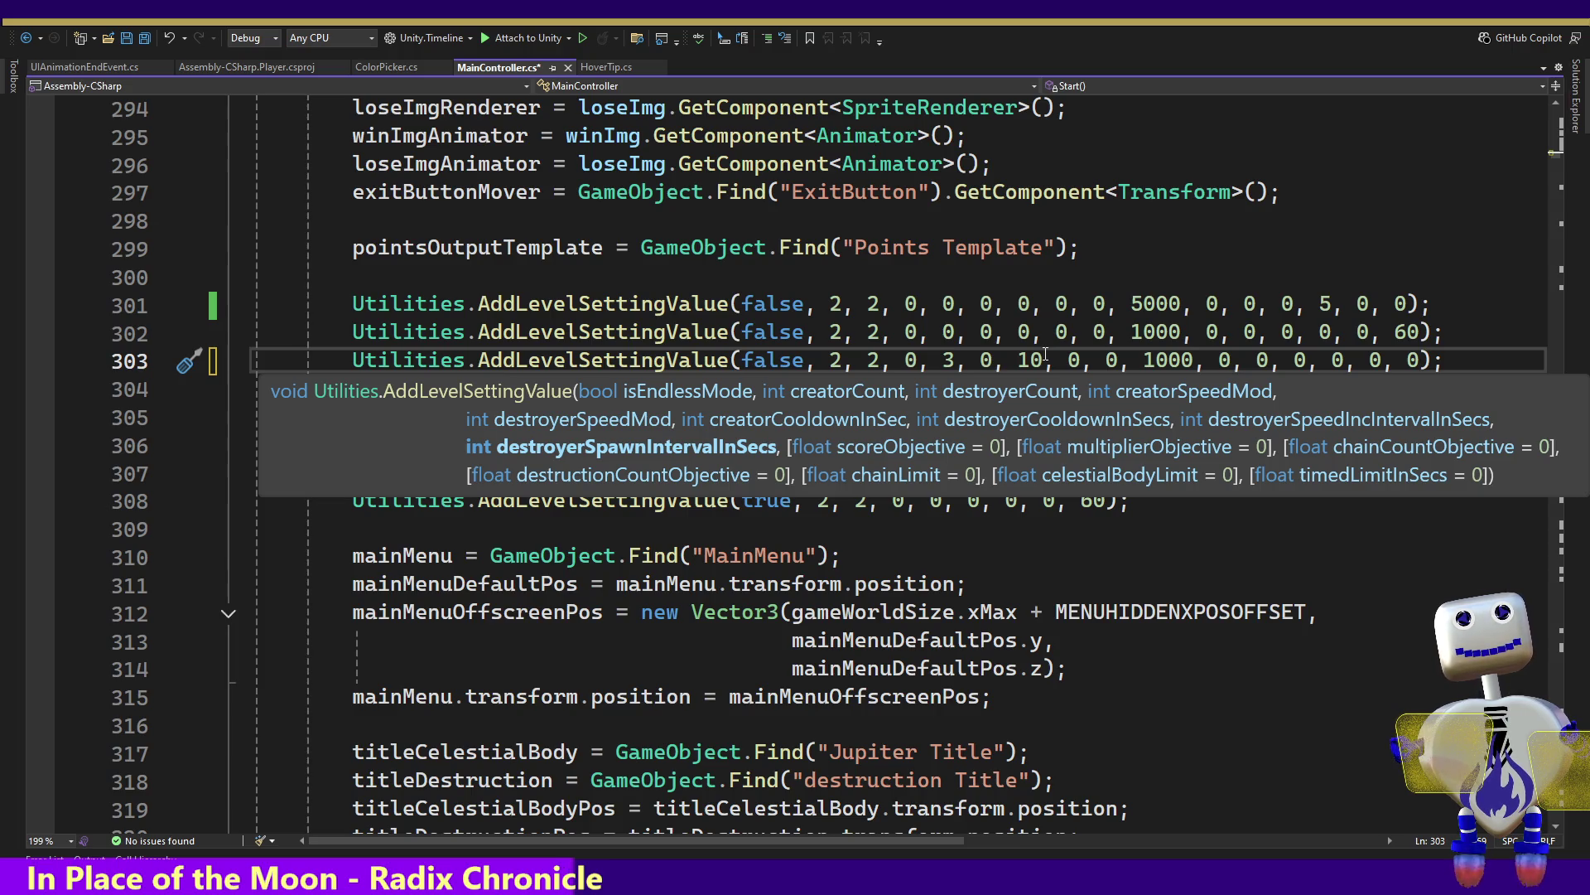
{"action": "key", "text": "Right"}
{"action": "key", "text": "Right"}
{"action": "key", "text": "Right"}
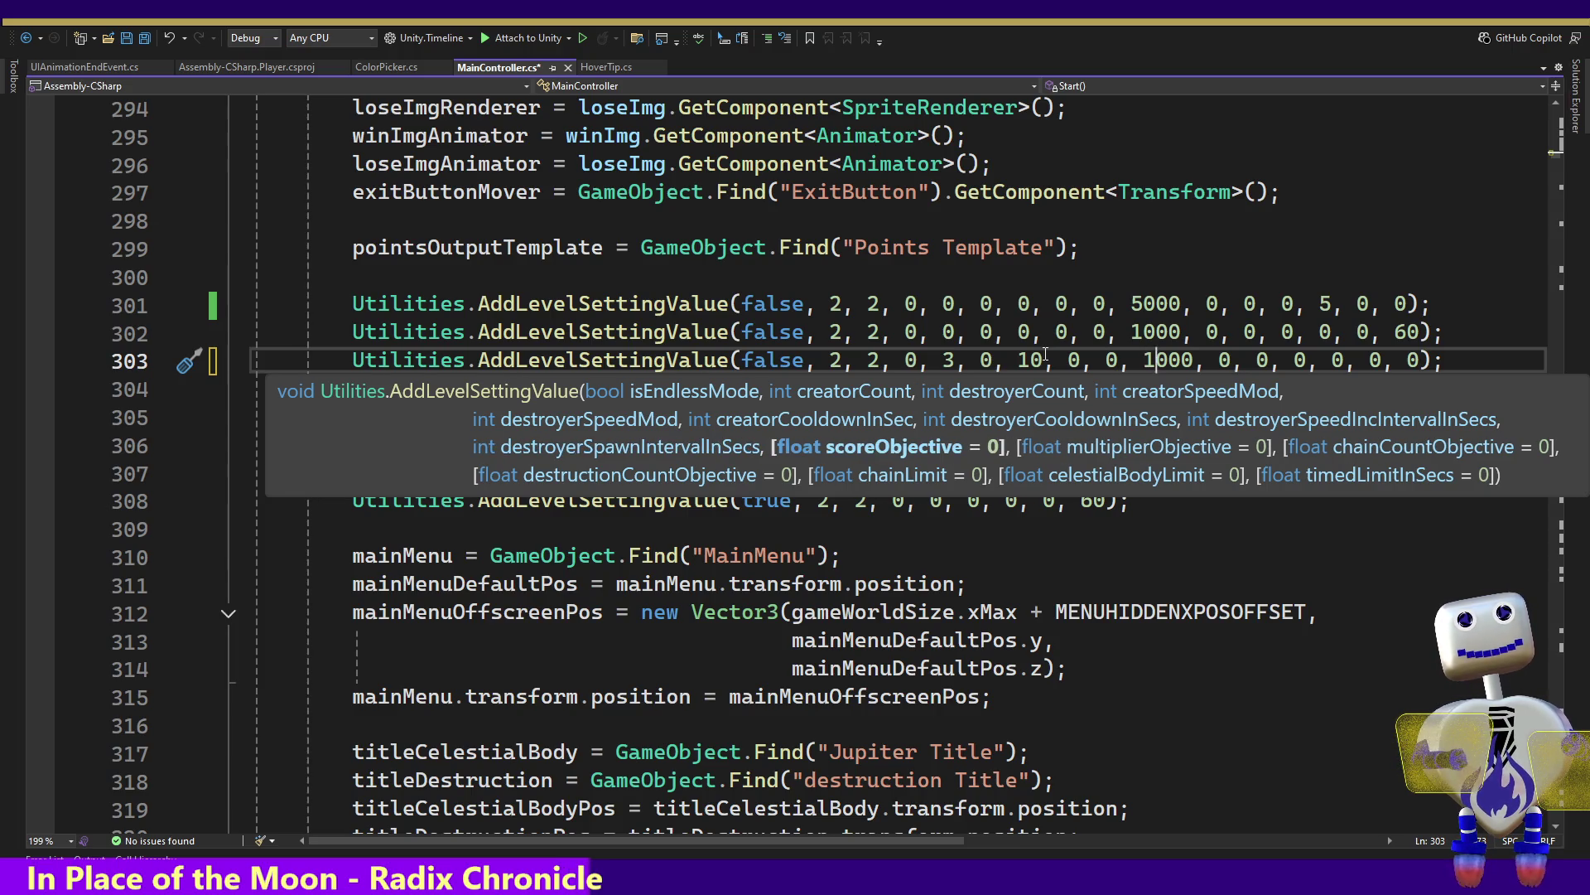
{"action": "key", "text": "Right"}
{"action": "key", "text": "Right"}
{"action": "key", "text": "Left"}
{"action": "key", "text": "Left"}
{"action": "key", "text": "Left"}
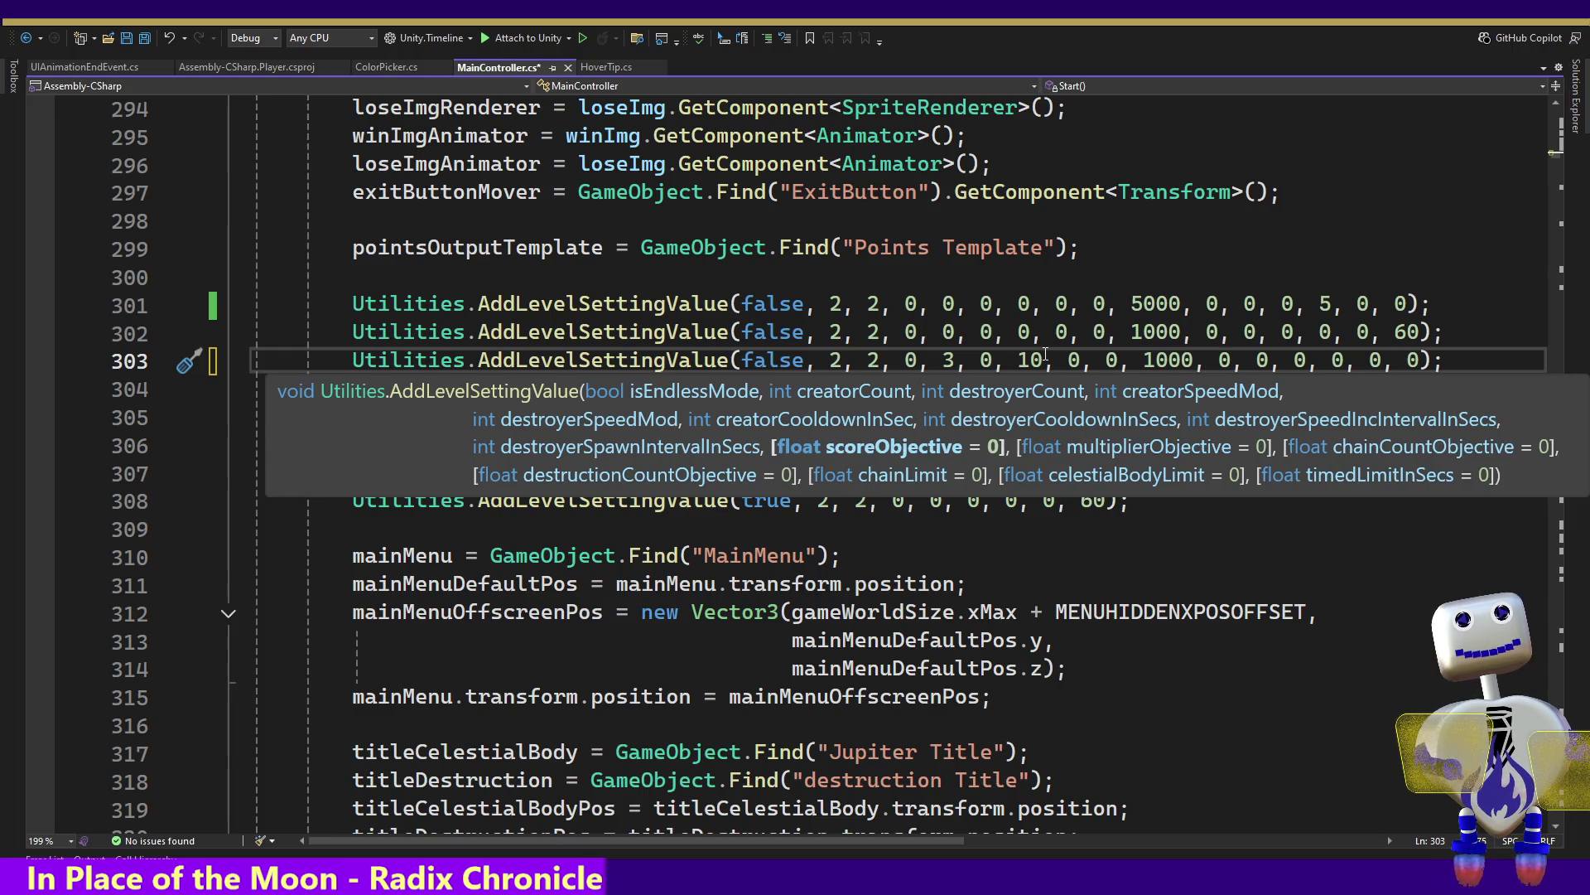
{"action": "key", "text": "ctrl+s"}
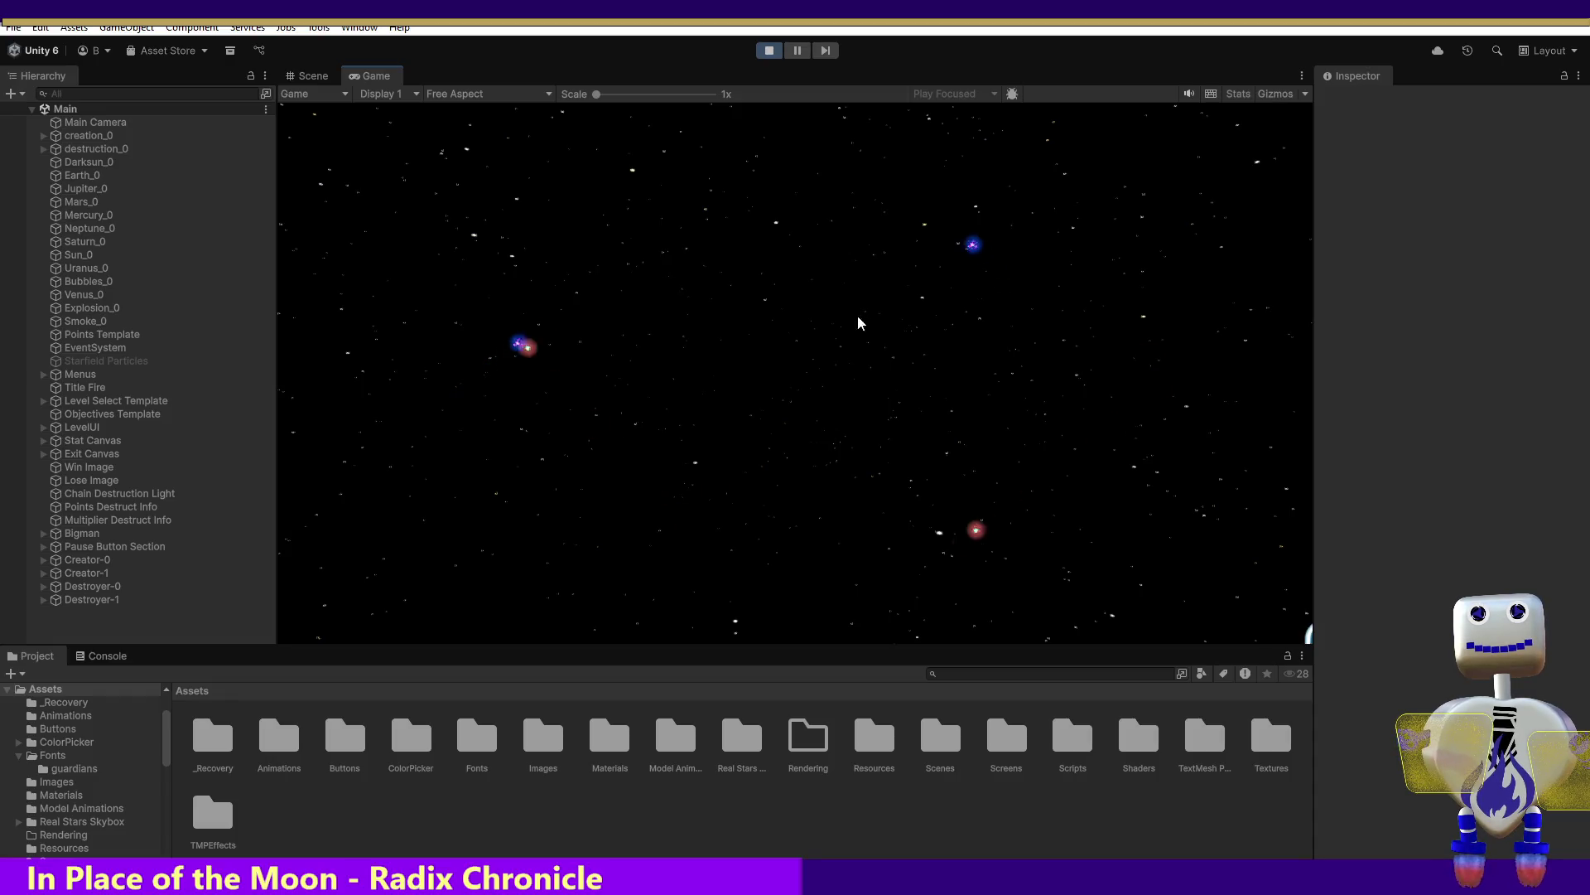
Convert five drifting blue orbs into planets, including Mercury, Earth and a yellow sun
{"action": "left_click", "coordinate": [910, 206]}
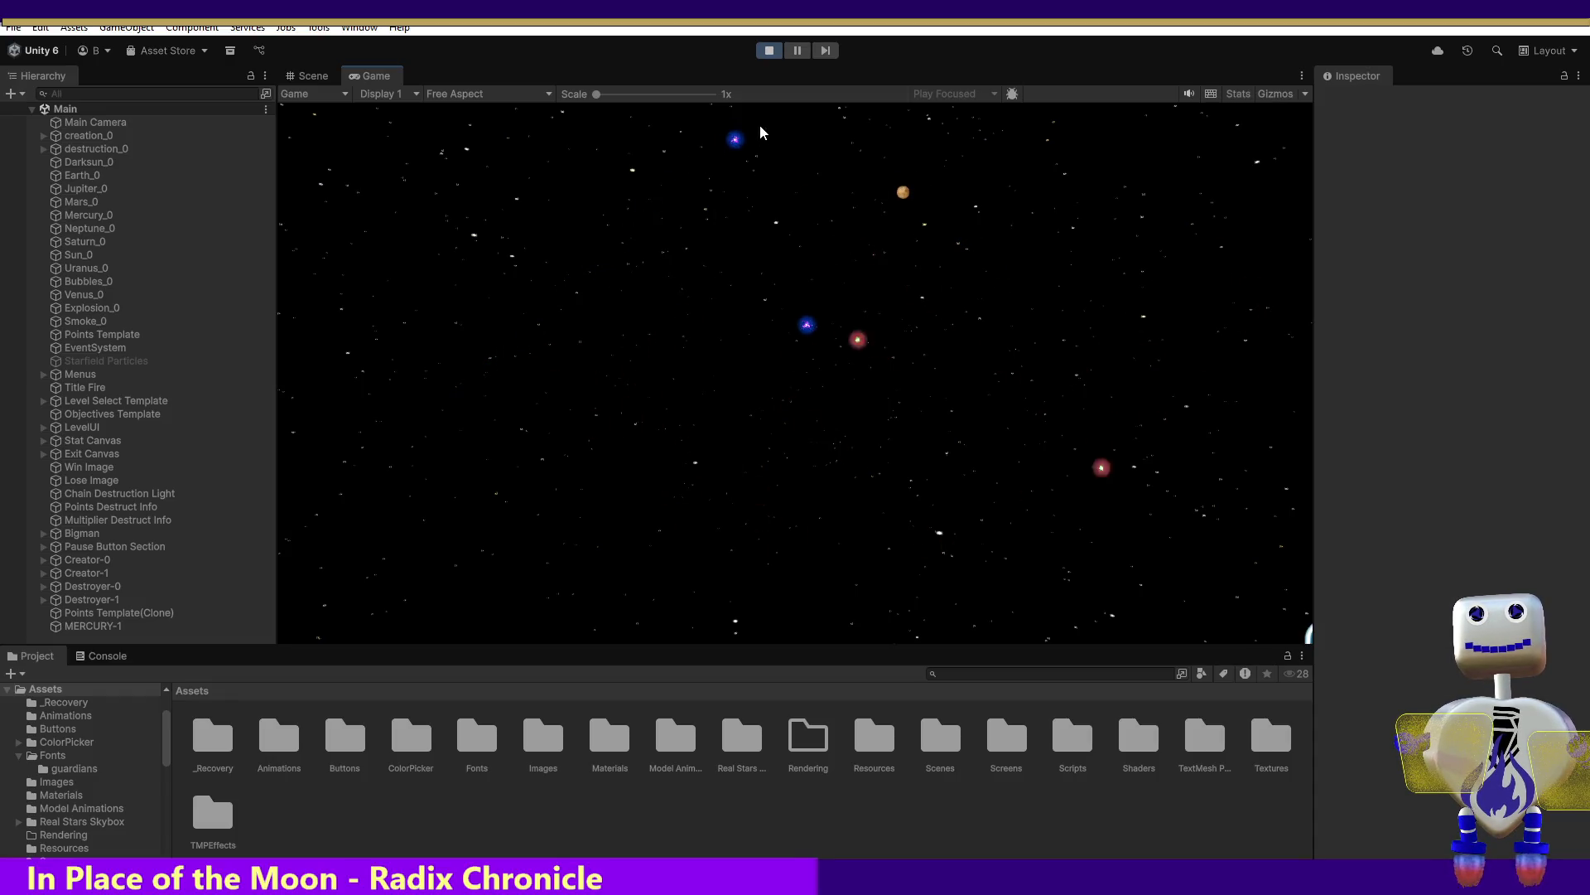
{"action": "left_click", "coordinate": [819, 218]}
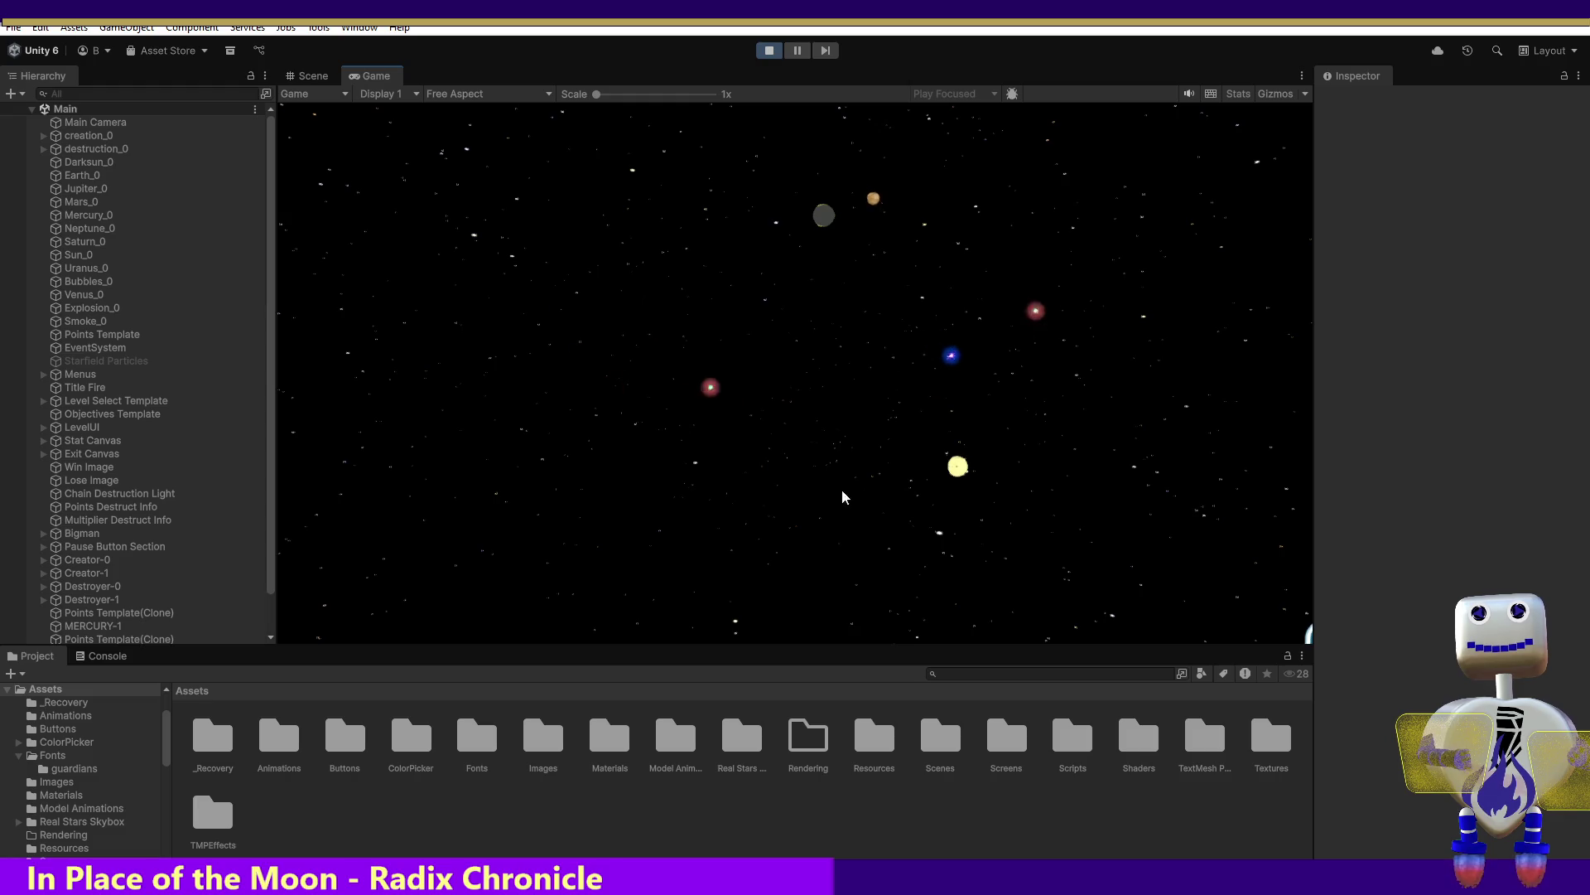
{"action": "left_click", "coordinate": [1011, 466]}
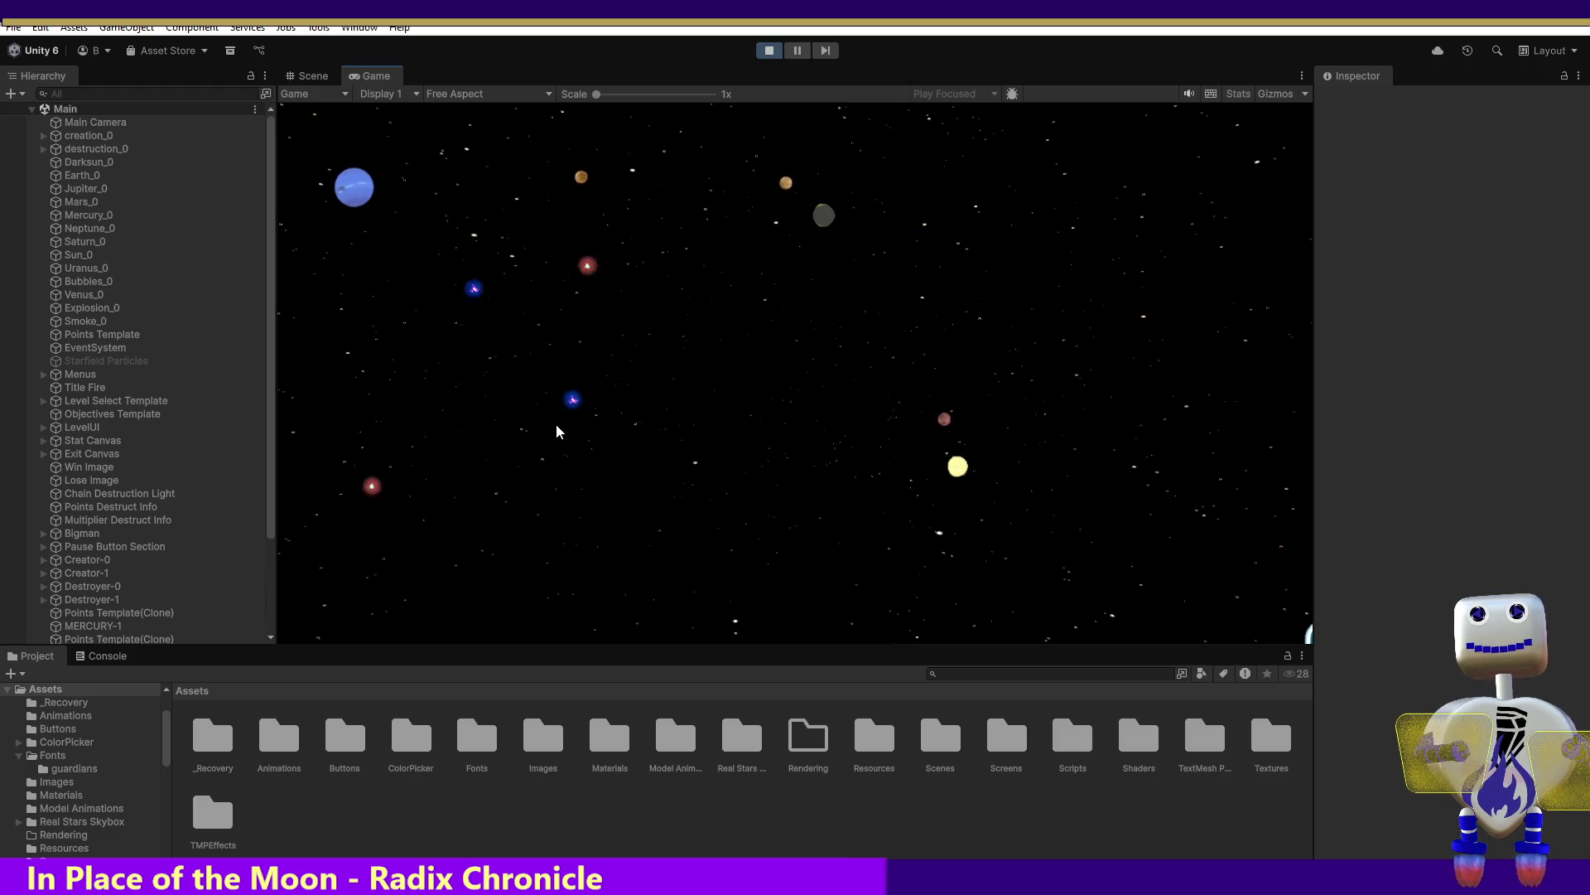
{"action": "left_click", "coordinate": [651, 322]}
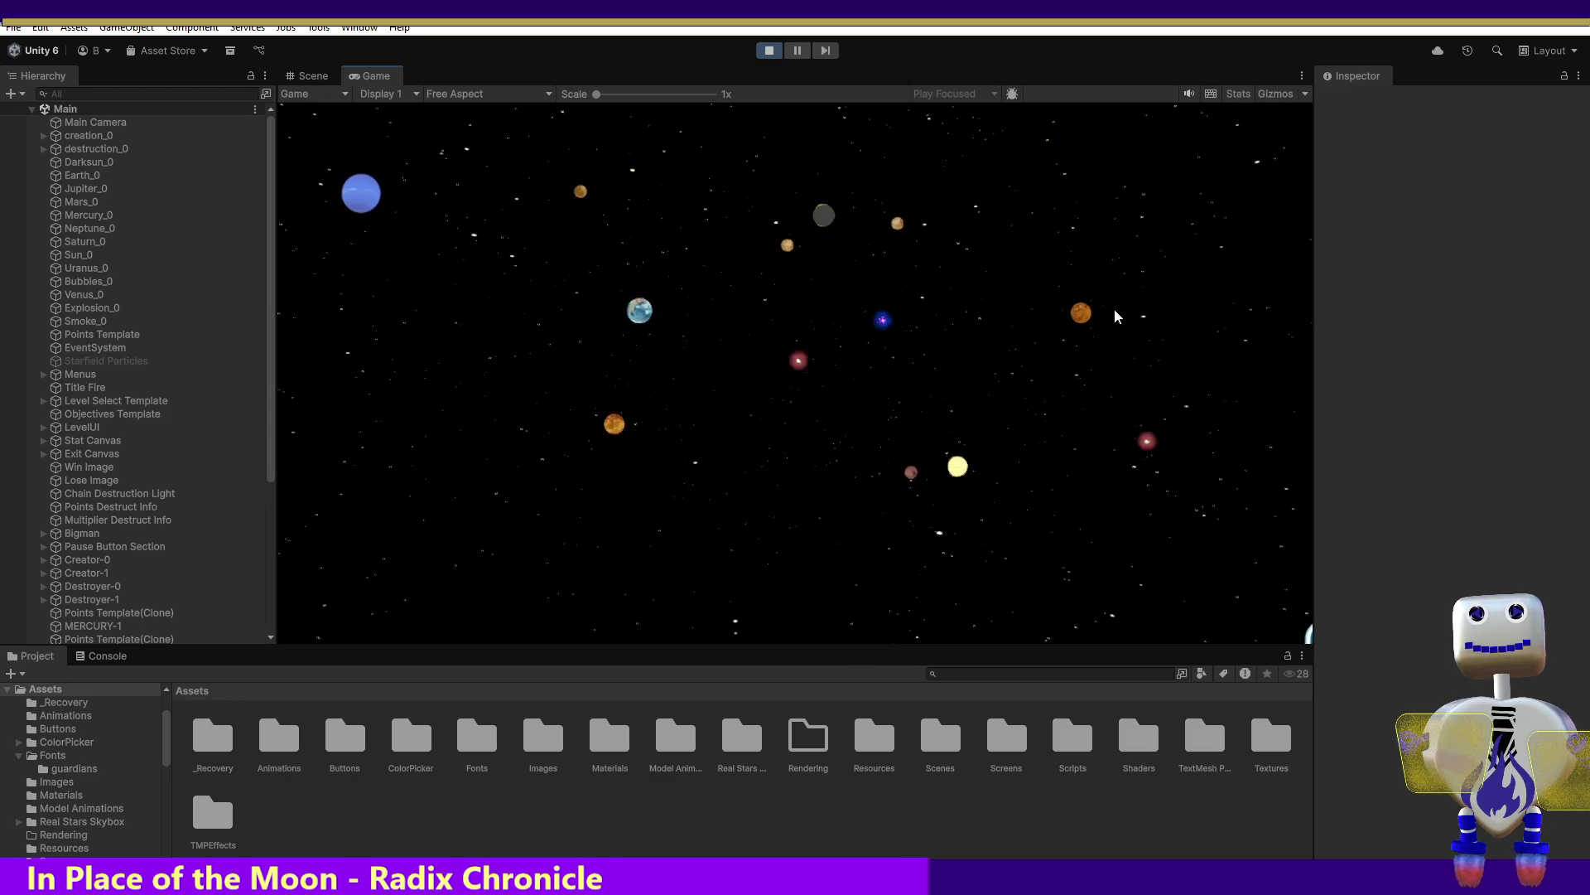
{"action": "left_click", "coordinate": [747, 197]}
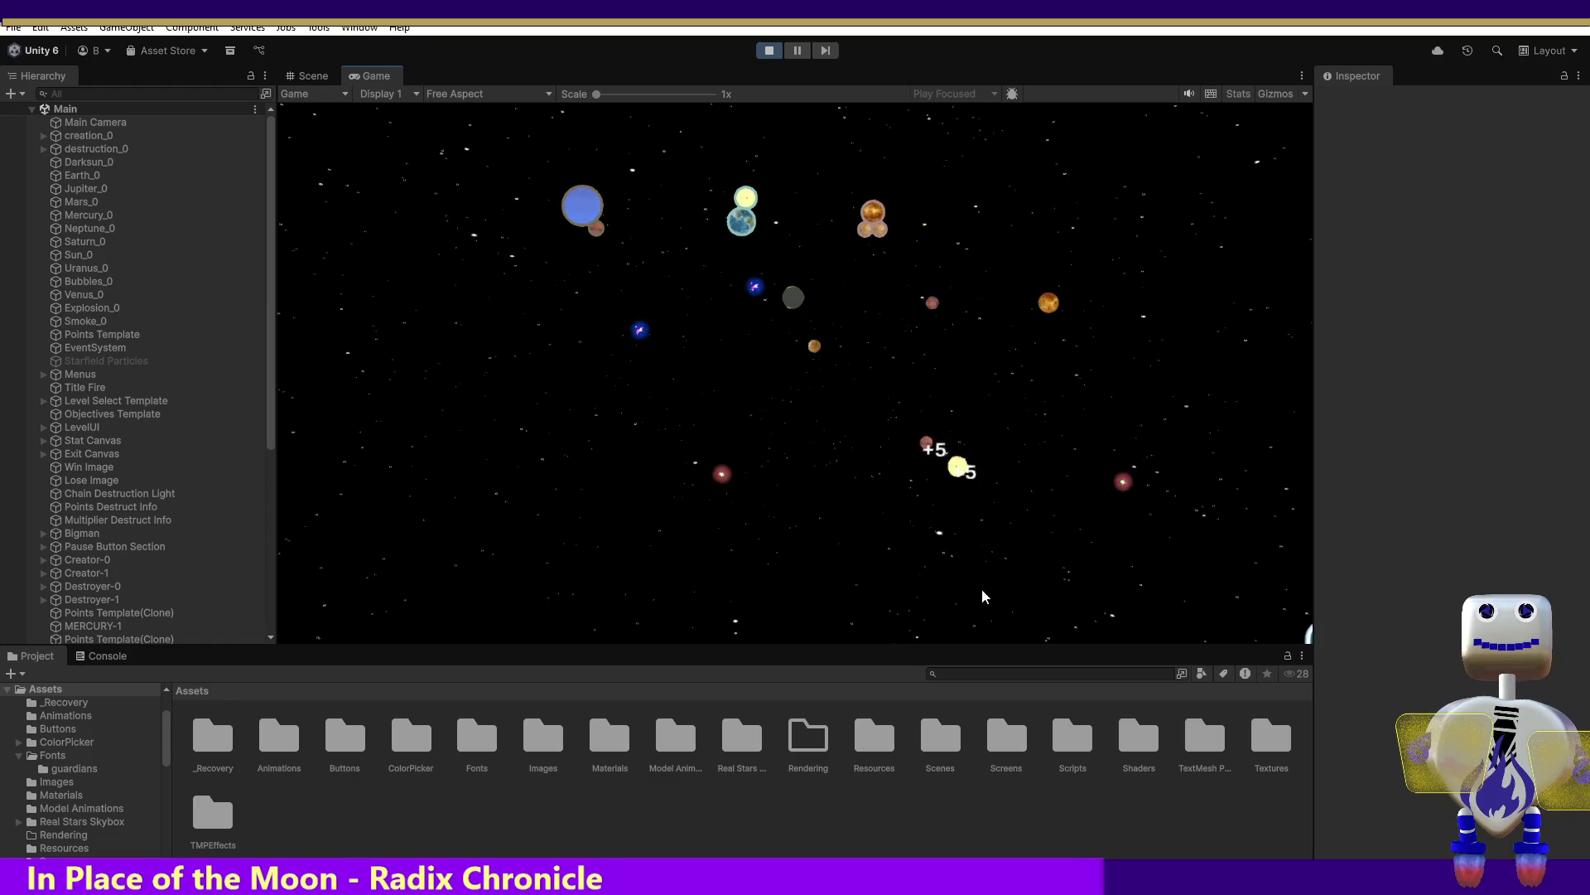
Attach orange, yellow, red and grey orbs to the Earth cluster, then crash the chain to win
{"action": "left_click_drag", "start_coordinate": [1050, 311], "coordinate": [986, 315]}
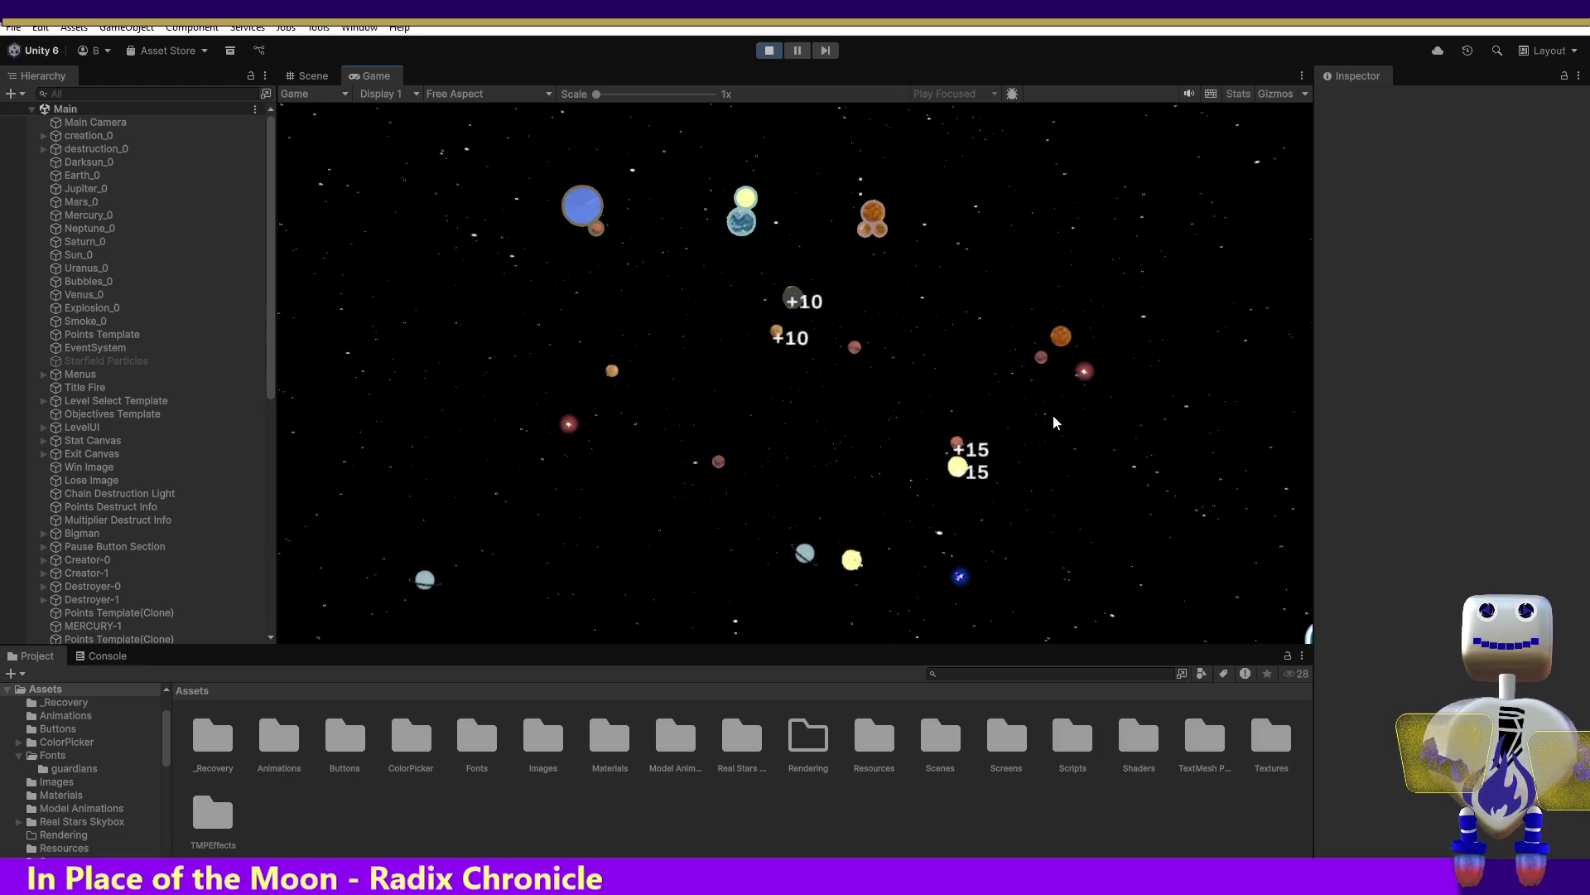
{"action": "mouse_move", "coordinate": [963, 479]}
{"action": "left_mouse_down"}
{"action": "mouse_move", "coordinate": [883, 480]}
{"action": "mouse_move", "coordinate": [734, 398]}
{"action": "mouse_move", "coordinate": [734, 251]}
{"action": "left_mouse_up"}
{"action": "mouse_move", "coordinate": [949, 447]}
{"action": "left_mouse_down"}
{"action": "mouse_move", "coordinate": [754, 351]}
{"action": "mouse_move", "coordinate": [728, 243]}
{"action": "left_mouse_up"}
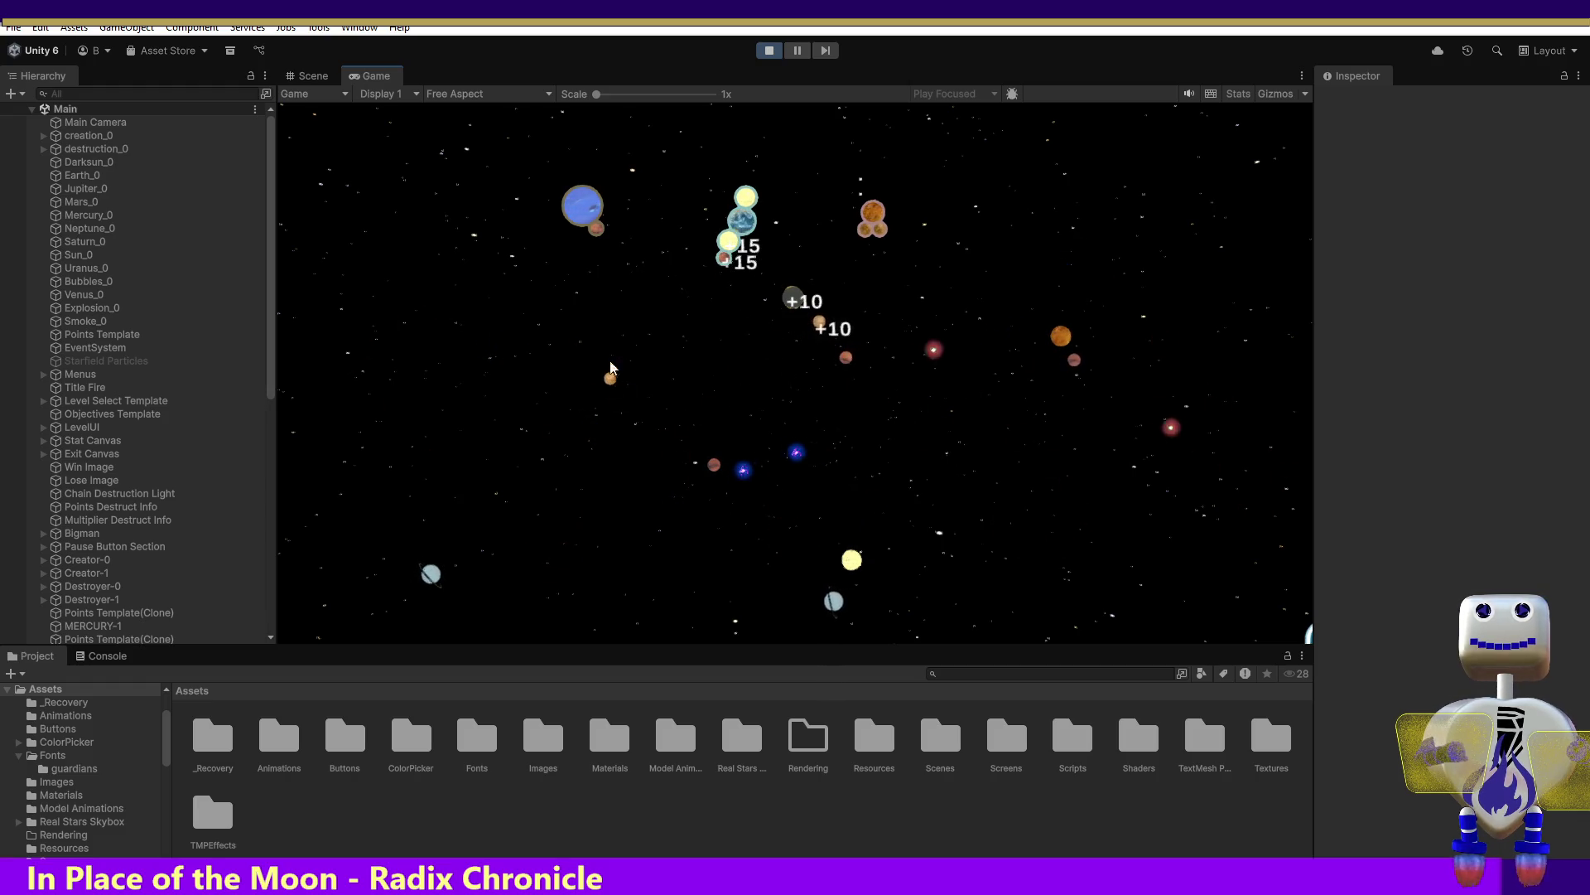
{"action": "left_click_drag", "start_coordinate": [713, 464], "coordinate": [712, 264]}
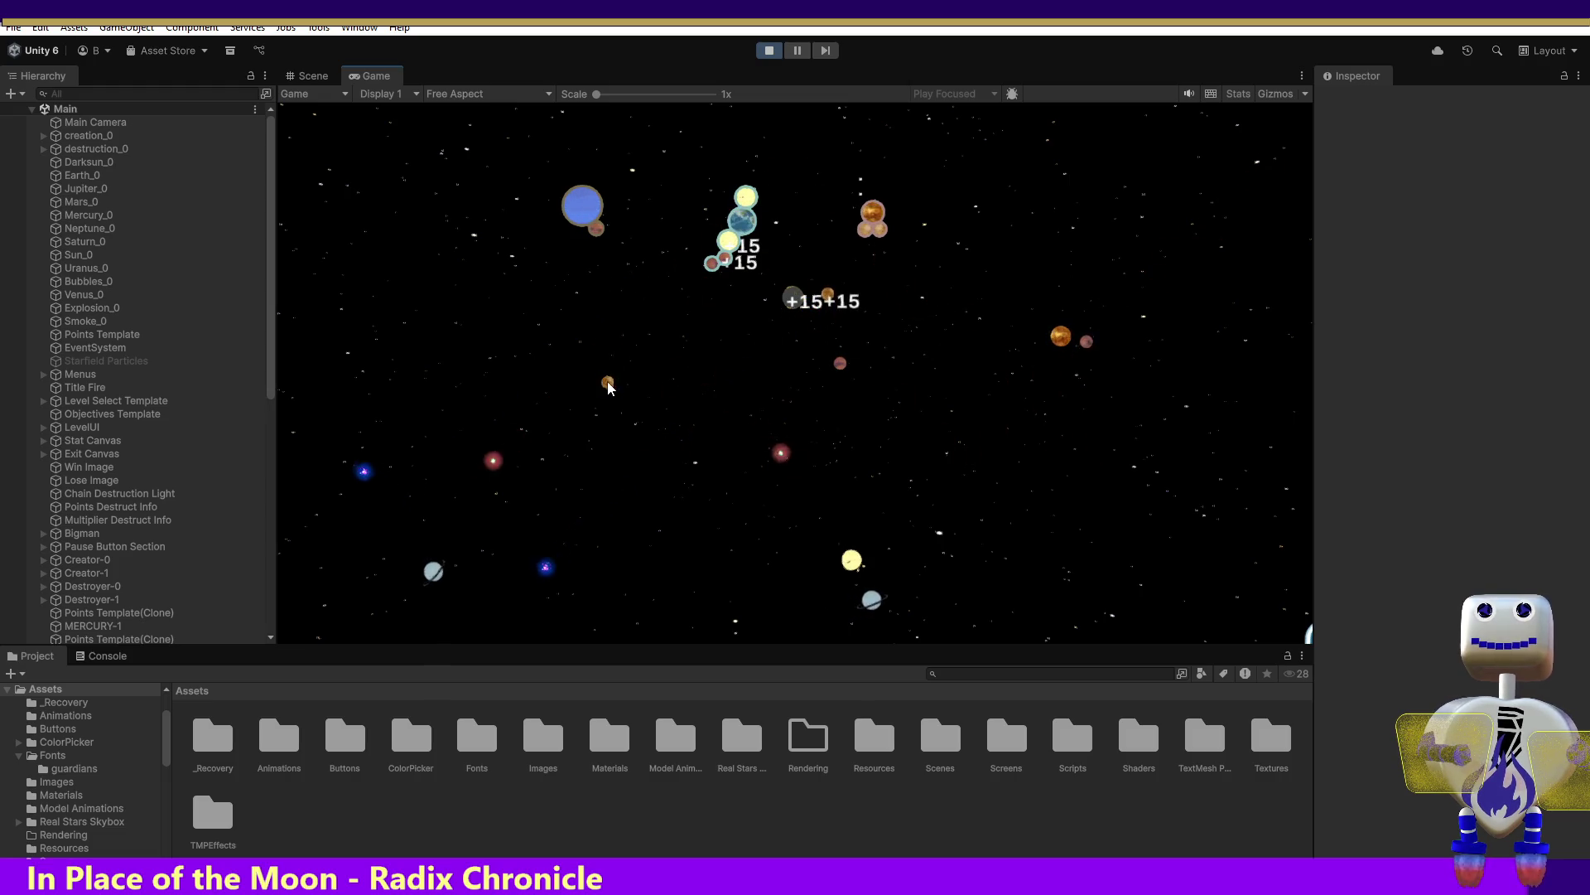
{"action": "mouse_move", "coordinate": [612, 384]}
{"action": "left_mouse_down"}
{"action": "mouse_move", "coordinate": [713, 306]}
{"action": "mouse_move", "coordinate": [711, 277]}
{"action": "left_mouse_up"}
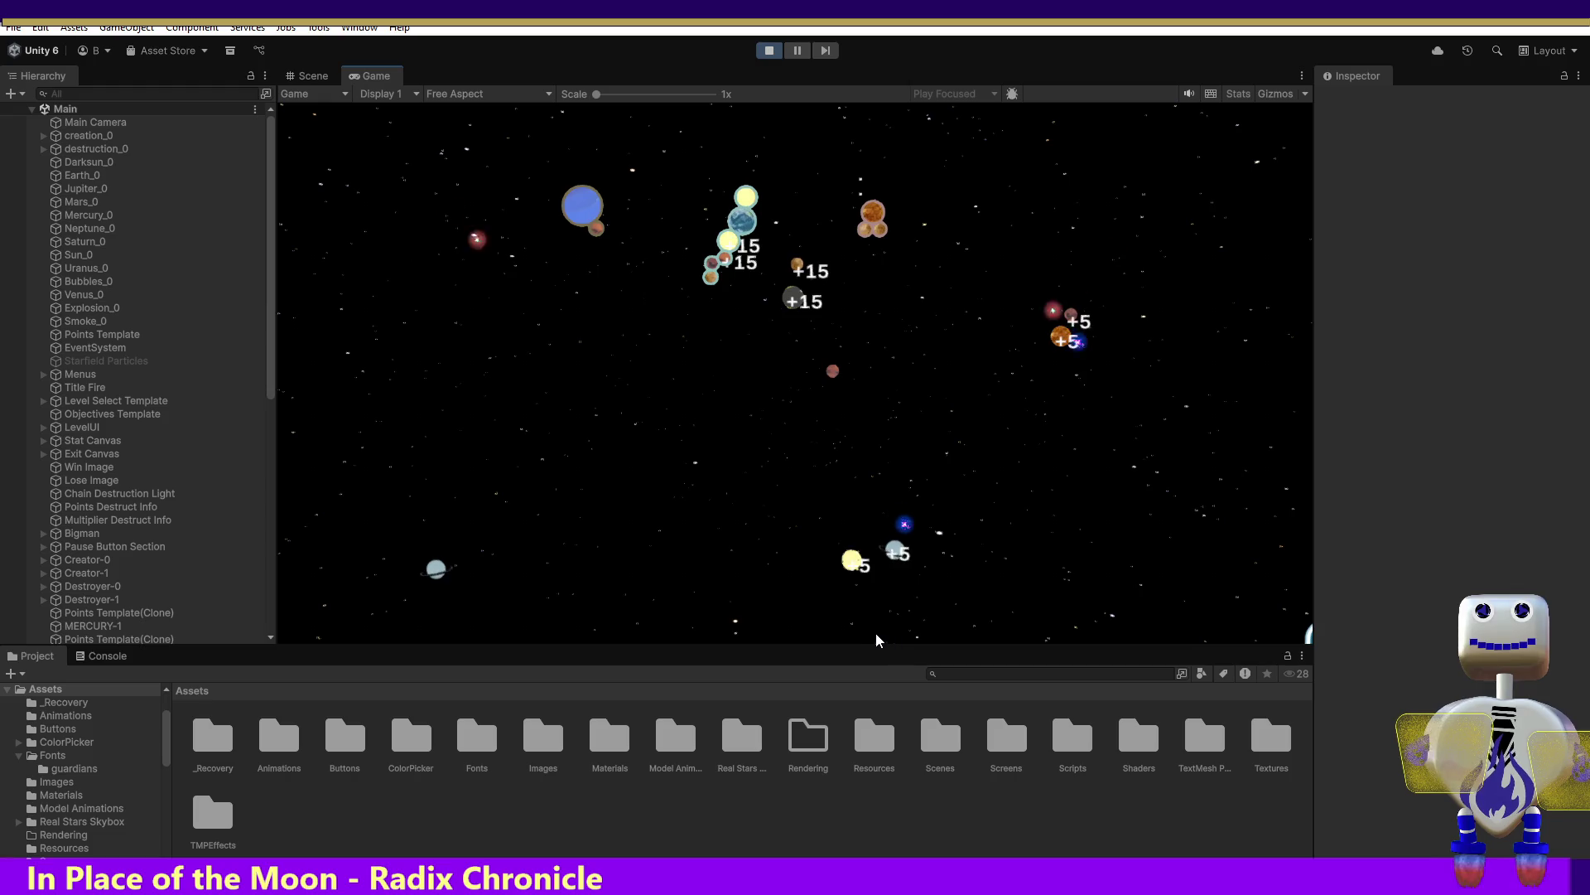
{"action": "mouse_move", "coordinate": [890, 540]}
{"action": "left_mouse_down"}
{"action": "mouse_move", "coordinate": [699, 365]}
{"action": "mouse_move", "coordinate": [713, 300]}
{"action": "left_mouse_up"}
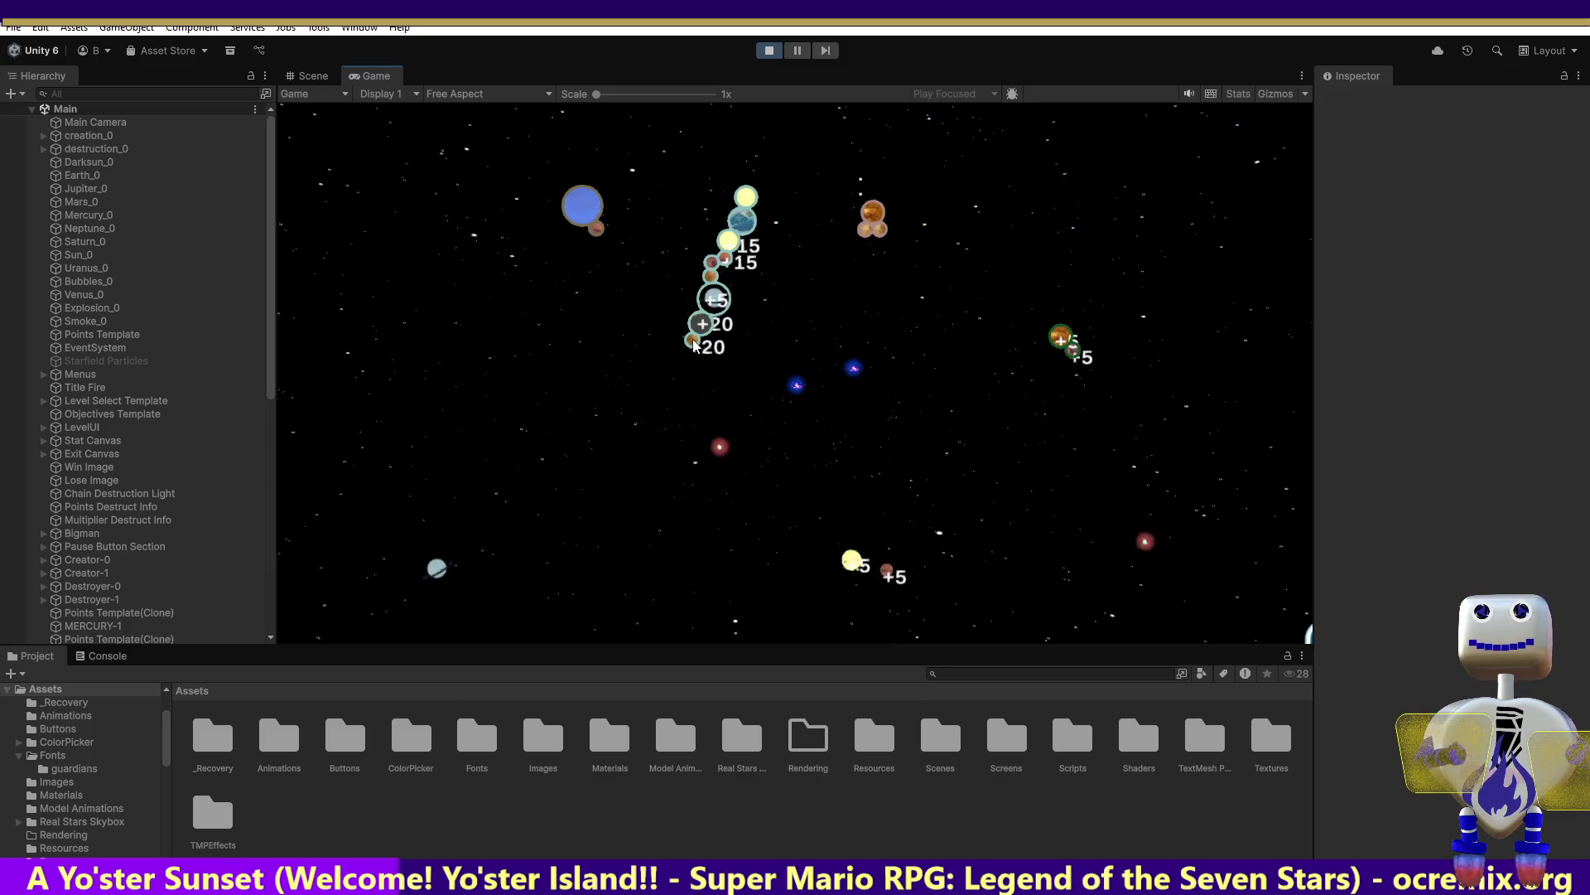
{"action": "left_click", "coordinate": [745, 203]}
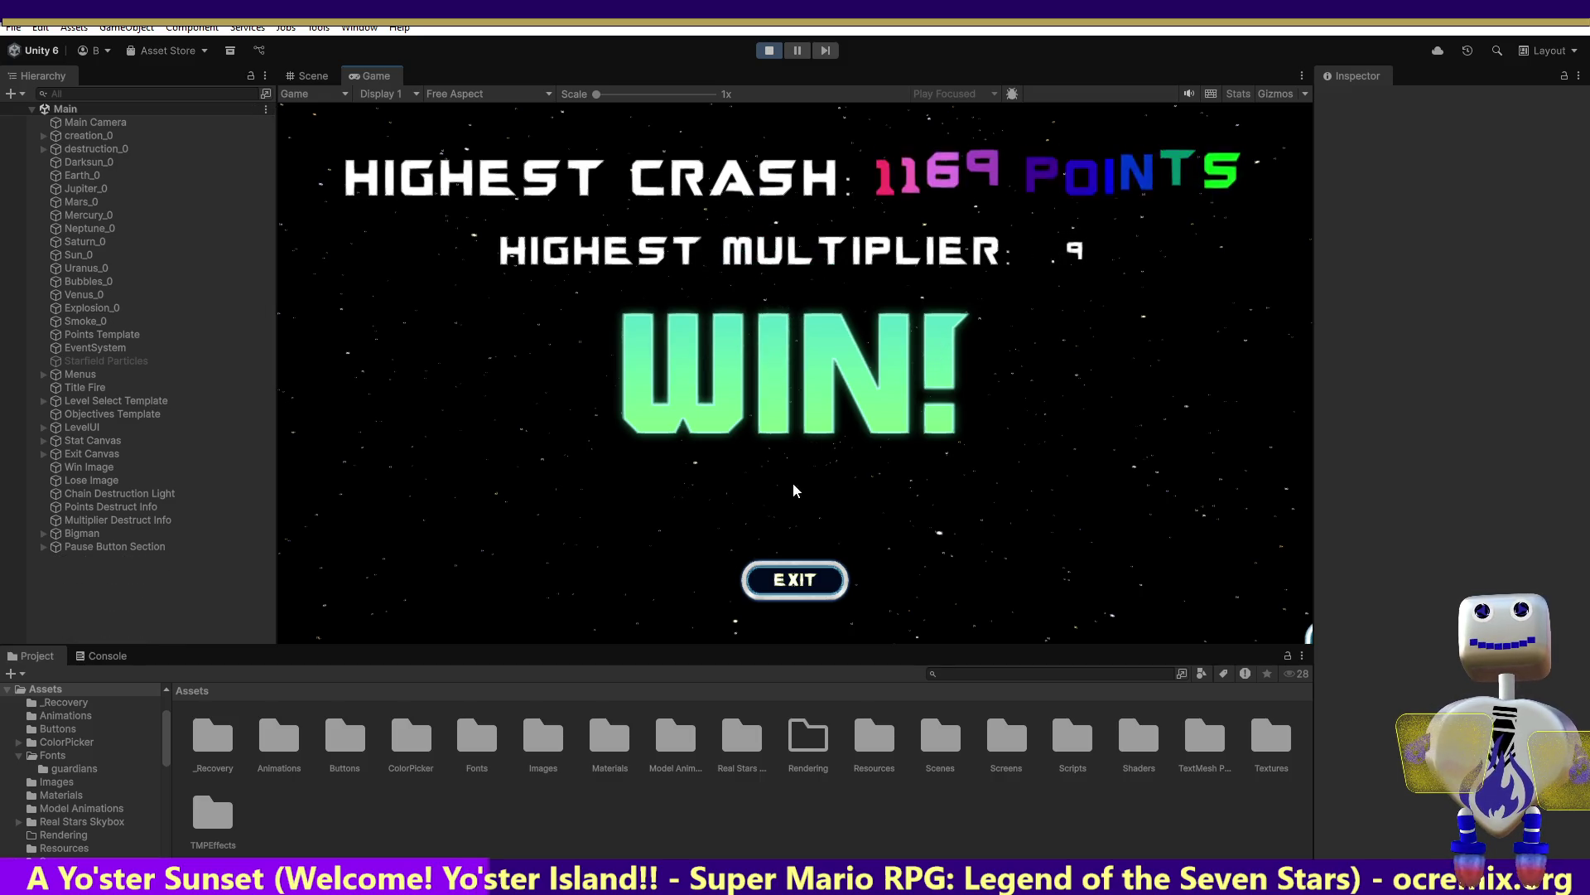
Leave the WIN screen, choose Score Challenge in level select, and start the level
{"action": "left_click", "coordinate": [816, 594]}
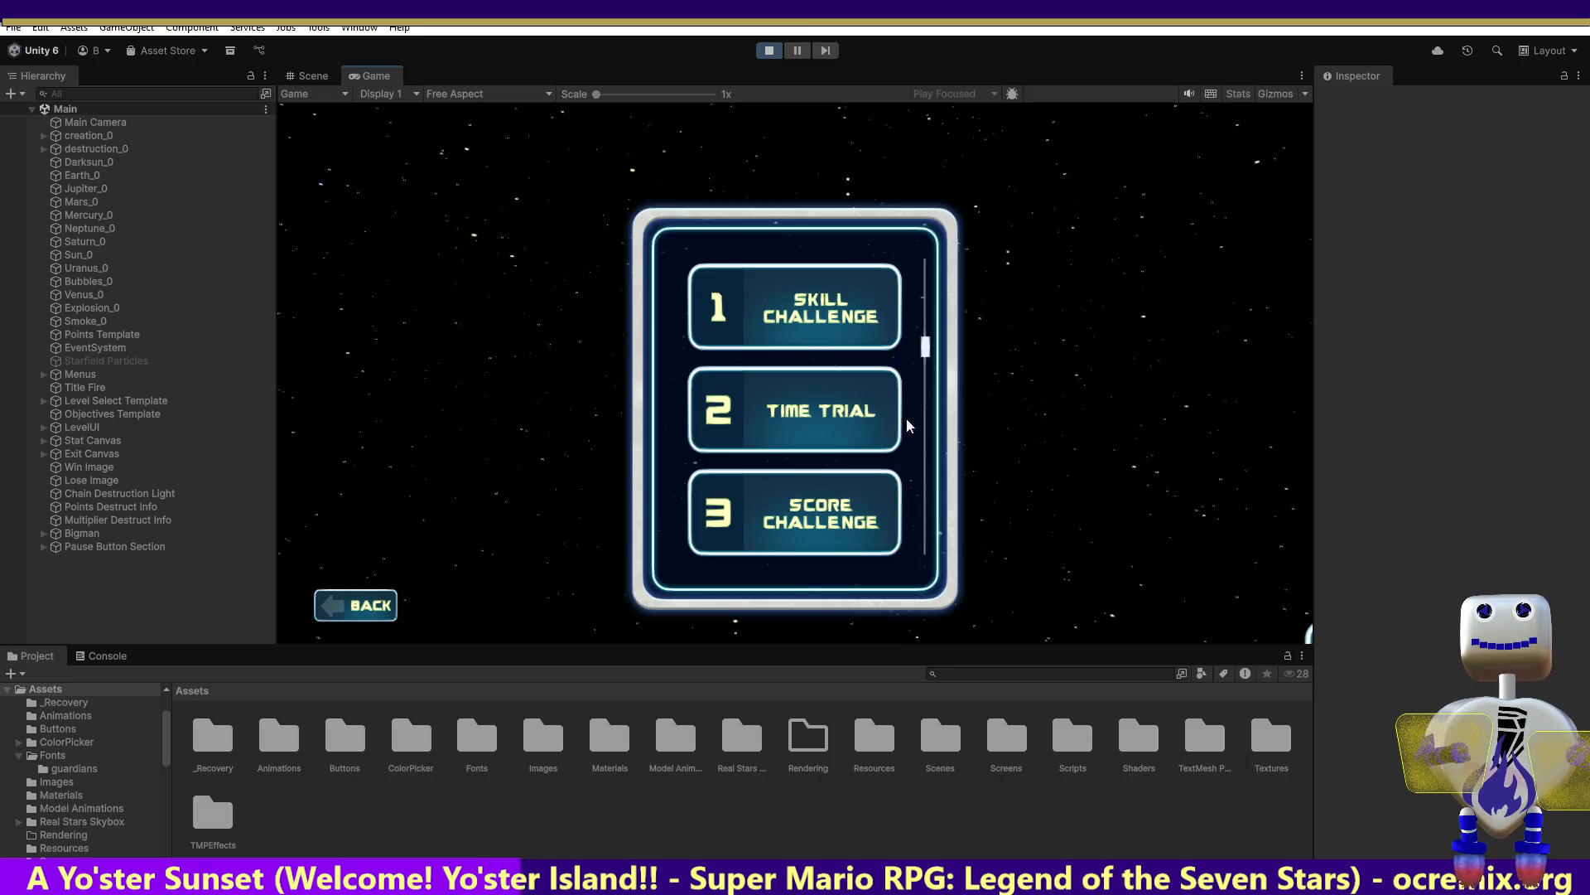
{"action": "left_click", "coordinate": [832, 495]}
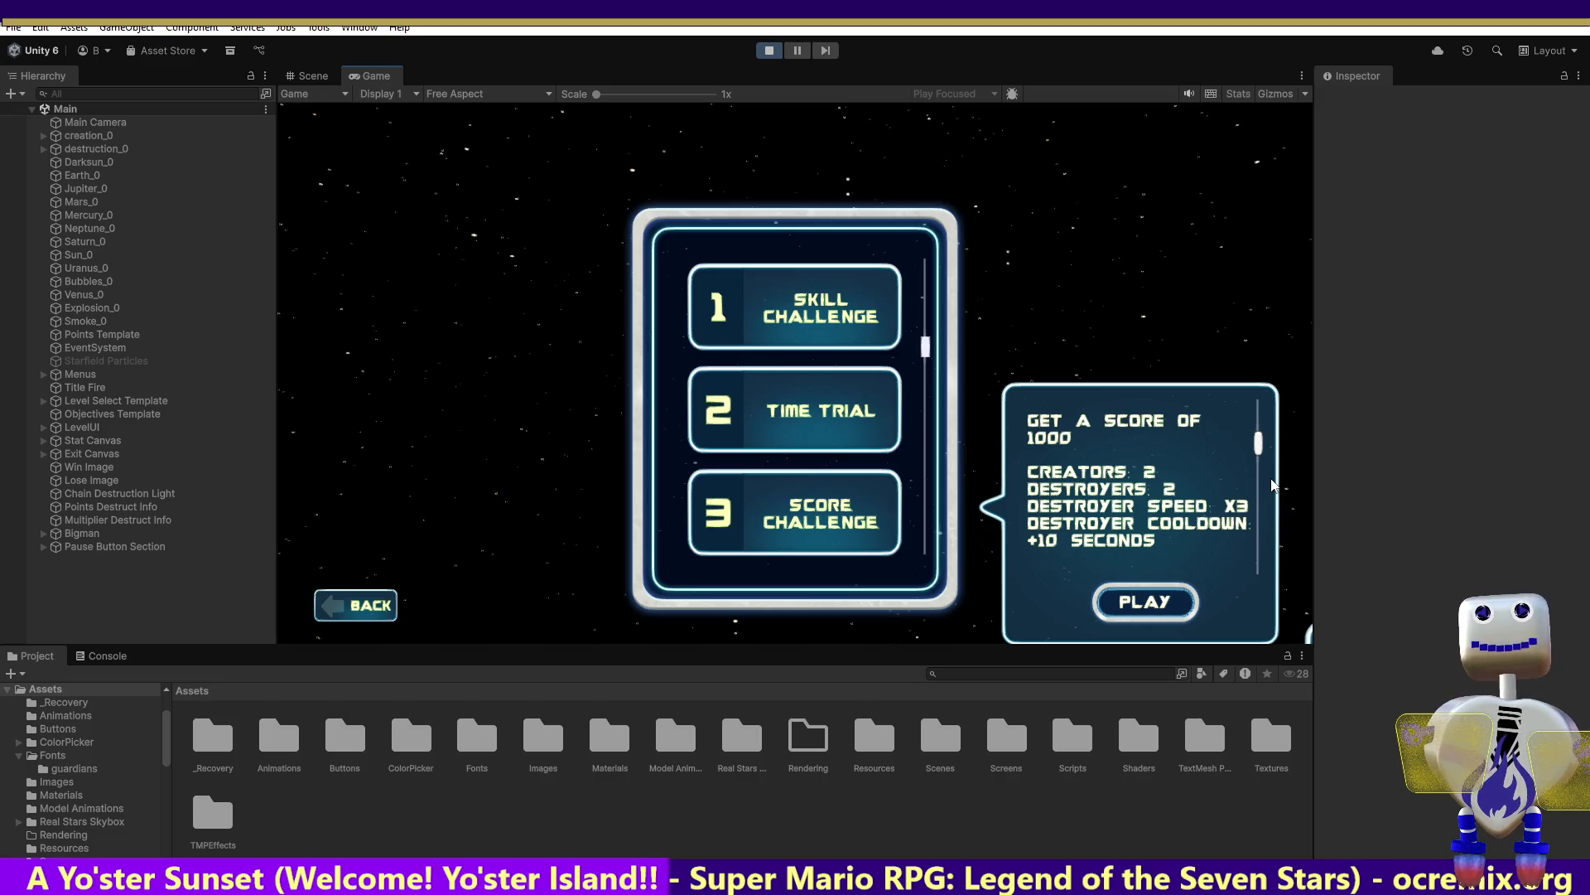
{"action": "left_click", "coordinate": [1145, 602]}
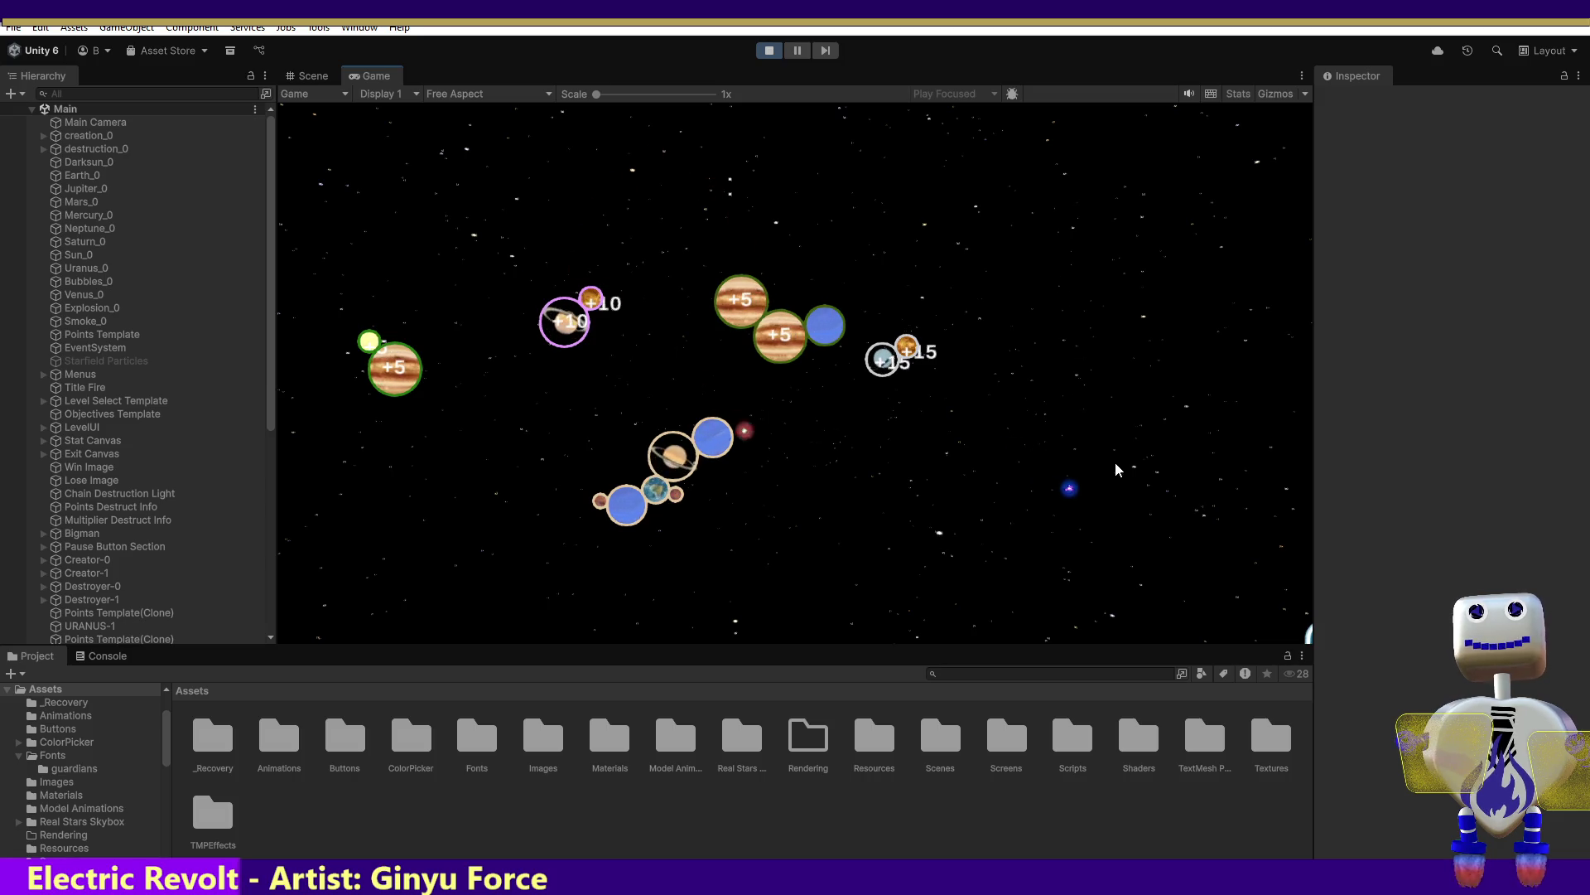
Pull Jupiter into the planet chain and move the blue planet beside the +10 planets
{"action": "mouse_move", "coordinate": [553, 484]}
{"action": "left_mouse_down"}
{"action": "mouse_move", "coordinate": [579, 477]}
{"action": "mouse_move", "coordinate": [565, 489]}
{"action": "left_mouse_up"}
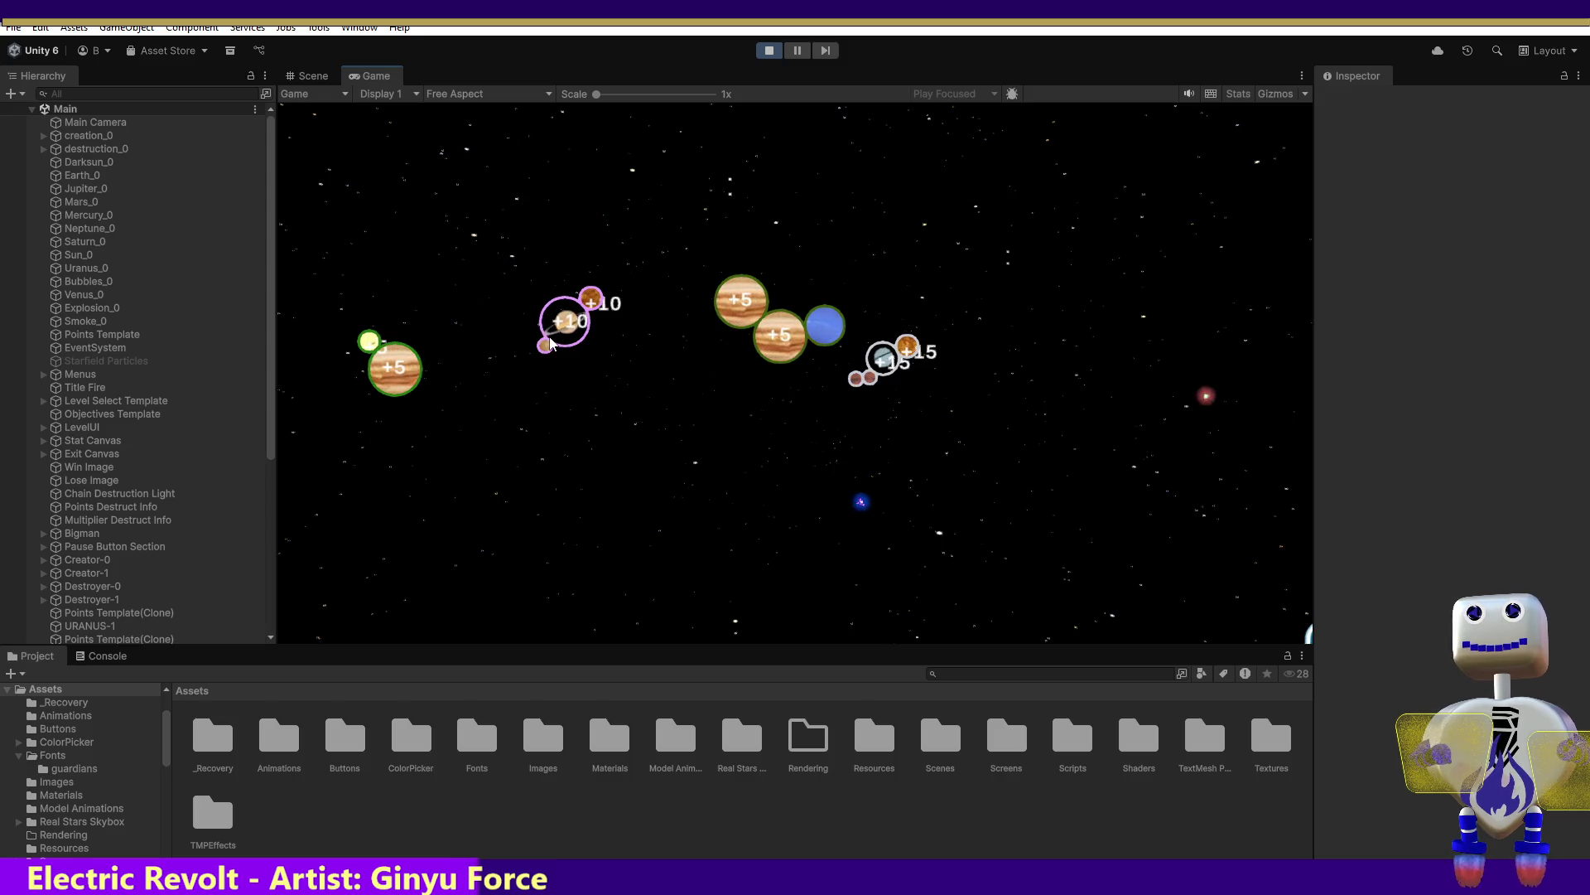
{"action": "mouse_move", "coordinate": [778, 425]}
{"action": "left_mouse_down"}
{"action": "mouse_move", "coordinate": [740, 516]}
{"action": "mouse_move", "coordinate": [654, 434]}
{"action": "mouse_move", "coordinate": [535, 358]}
{"action": "left_mouse_up"}
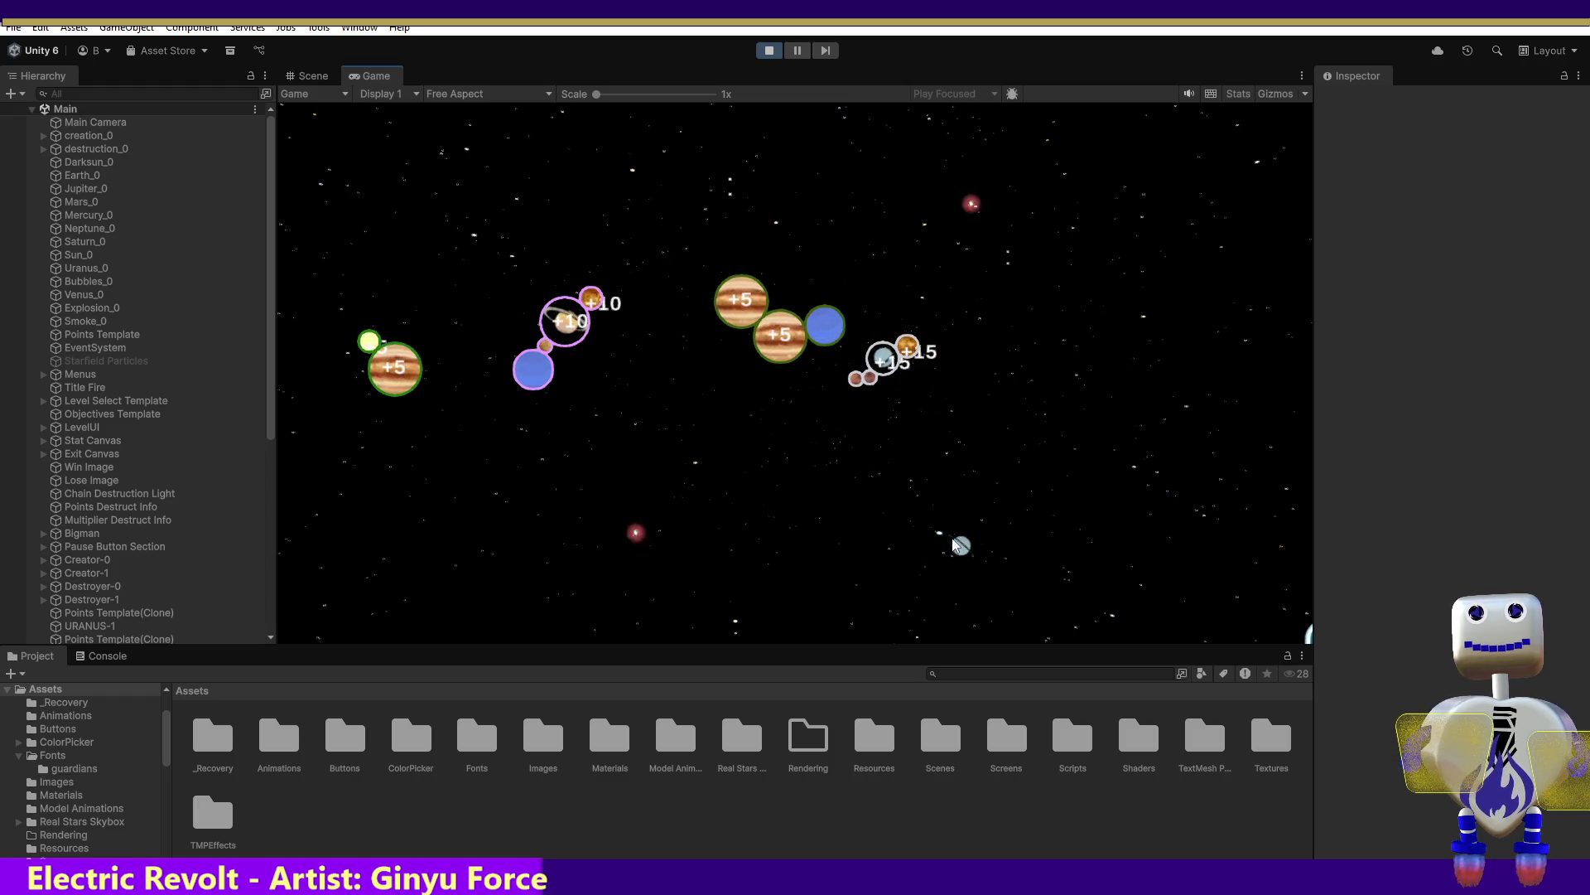
Crash Uranus into the chain, add brown, yellow and blue planets, then fling Saturn for points
{"action": "mouse_move", "coordinate": [824, 537]}
{"action": "left_mouse_down"}
{"action": "mouse_move", "coordinate": [626, 544]}
{"action": "mouse_move", "coordinate": [512, 423]}
{"action": "left_mouse_up"}
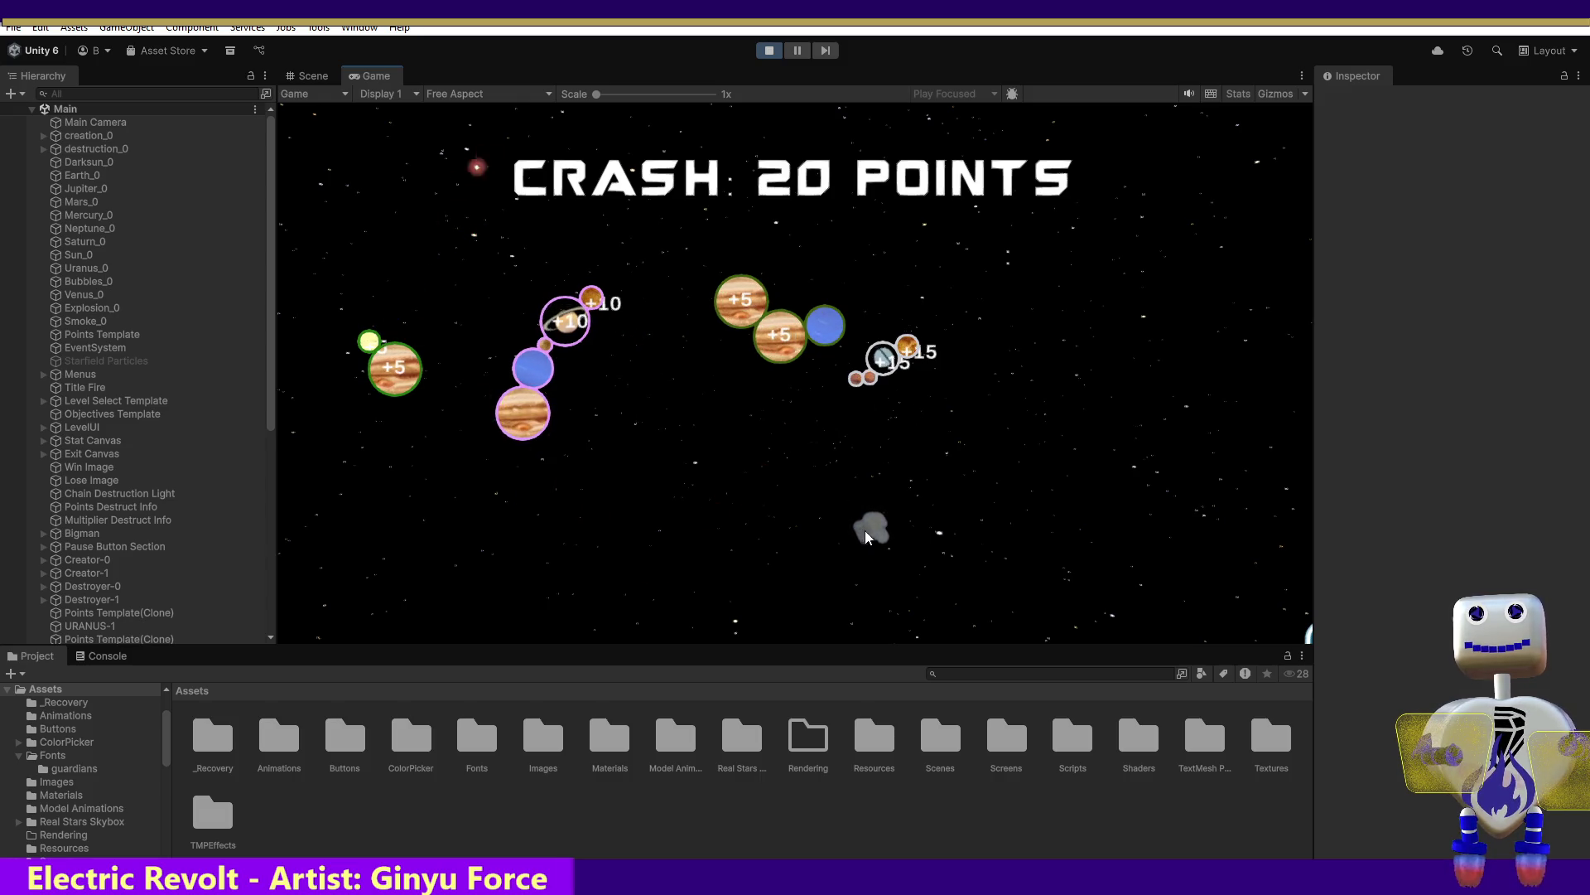
{"action": "left_click", "coordinate": [779, 335]}
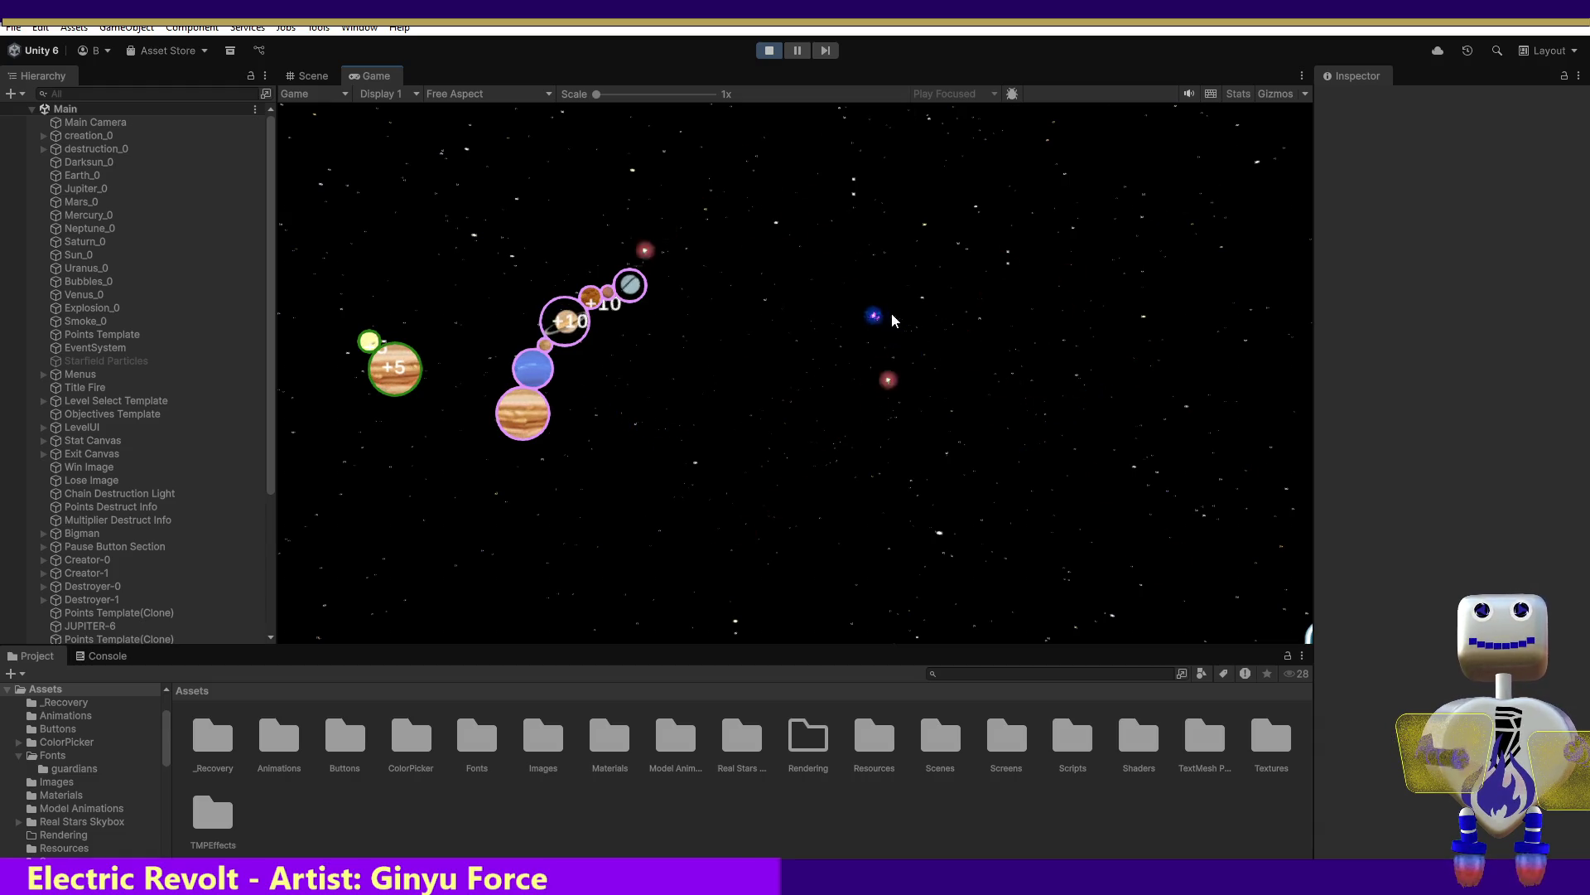
{"action": "mouse_move", "coordinate": [871, 311]}
{"action": "left_mouse_down"}
{"action": "mouse_move", "coordinate": [729, 286]}
{"action": "mouse_move", "coordinate": [609, 295]}
{"action": "left_mouse_up"}
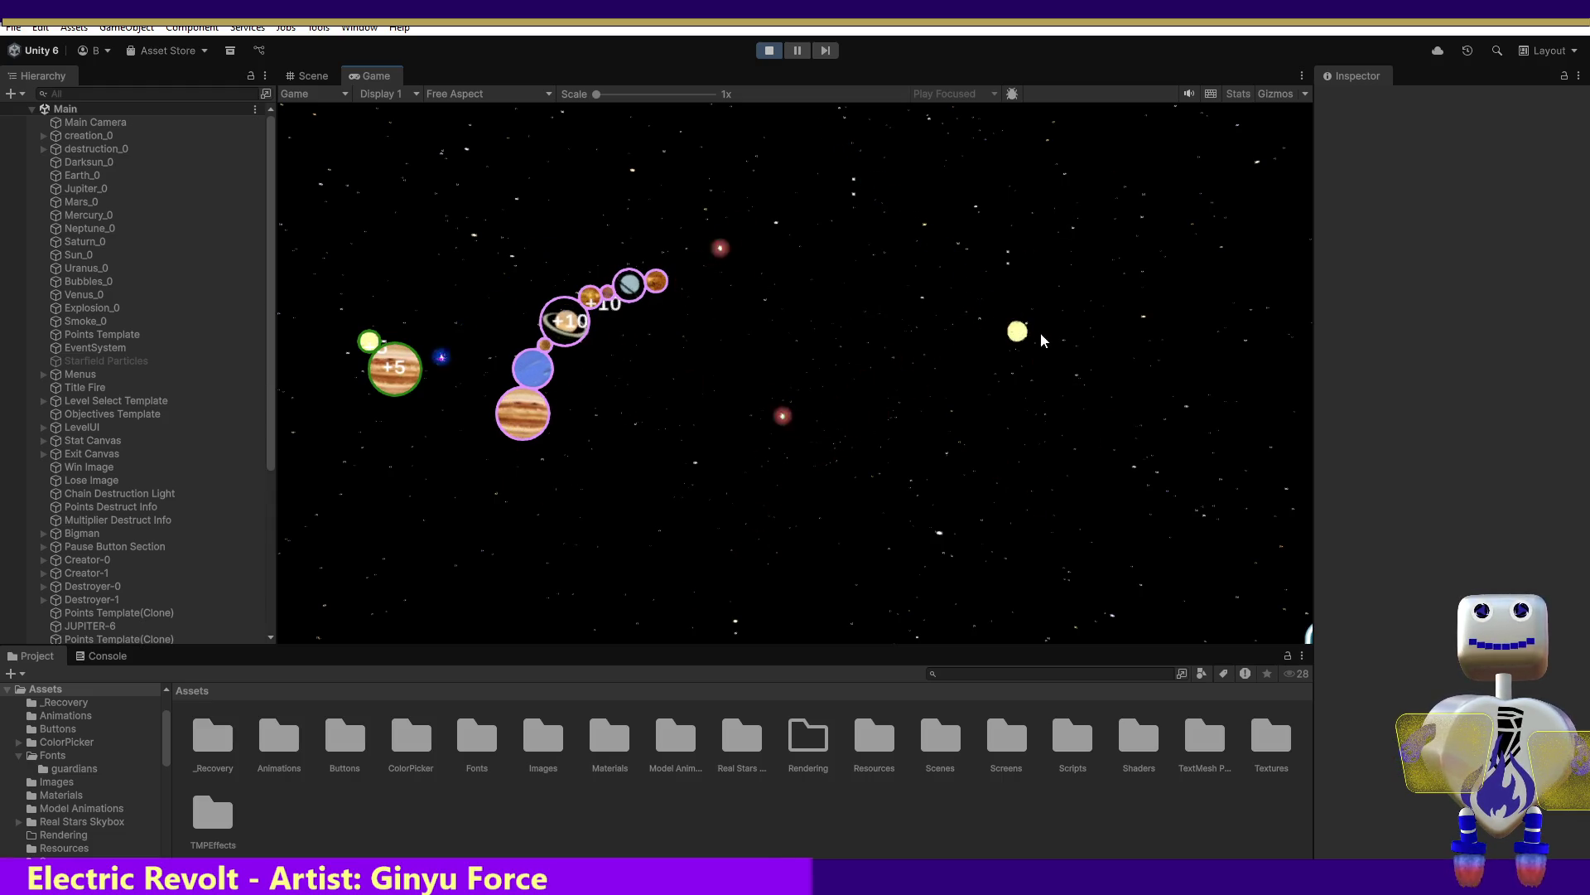
{"action": "left_click_drag", "start_coordinate": [868, 302], "coordinate": [681, 276]}
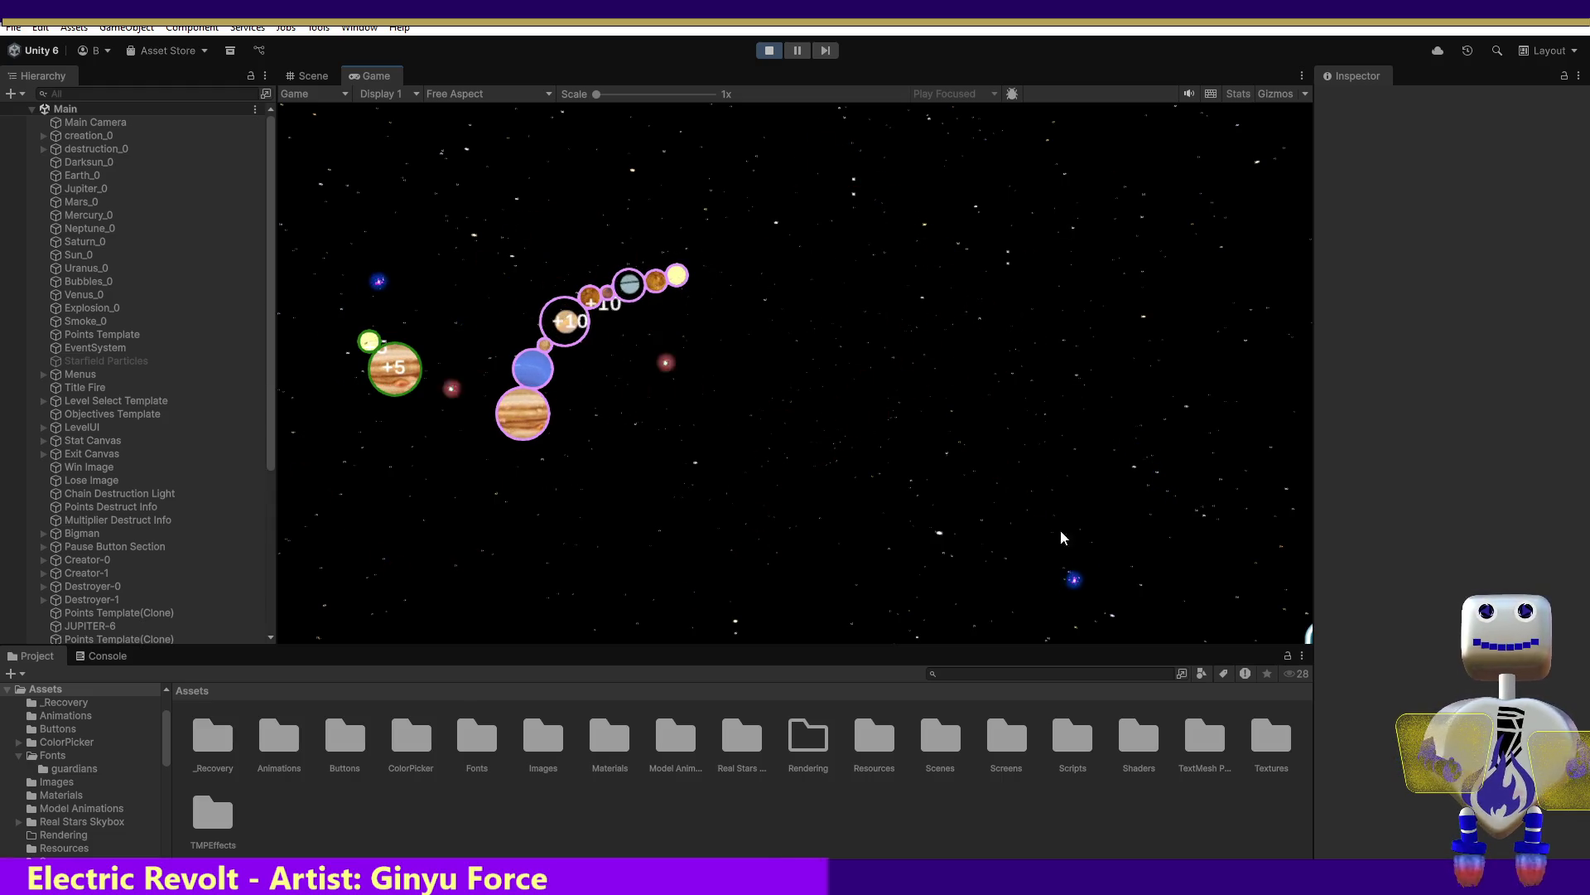
{"action": "mouse_move", "coordinate": [1019, 512]}
{"action": "left_mouse_down"}
{"action": "mouse_move", "coordinate": [812, 238]}
{"action": "mouse_move", "coordinate": [663, 281]}
{"action": "left_mouse_up"}
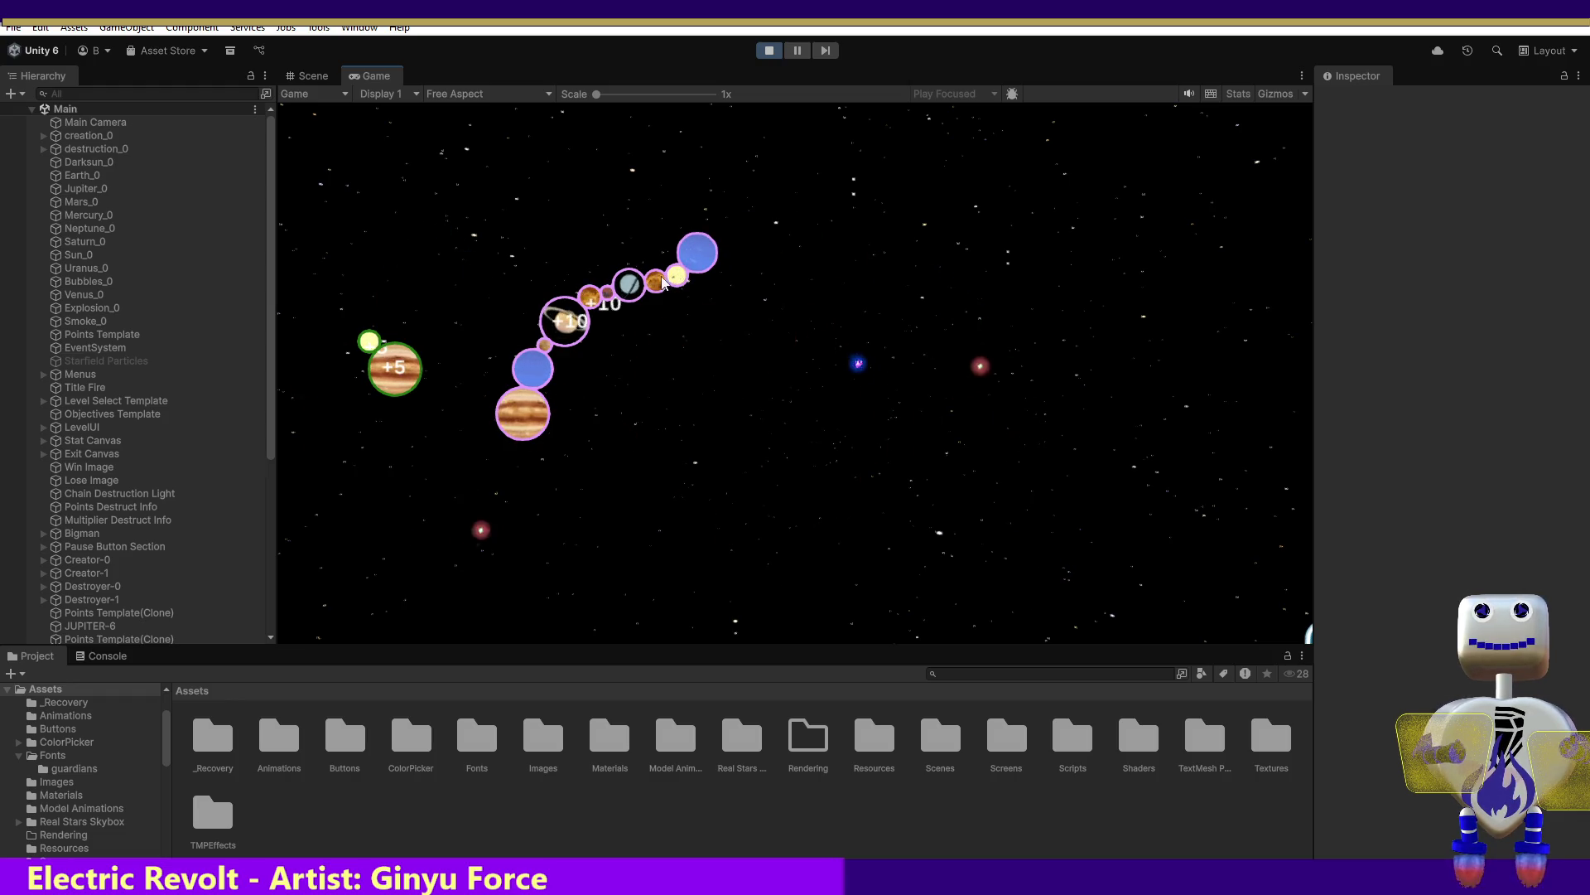
{"action": "left_click_drag", "start_coordinate": [810, 298], "coordinate": [808, 229]}
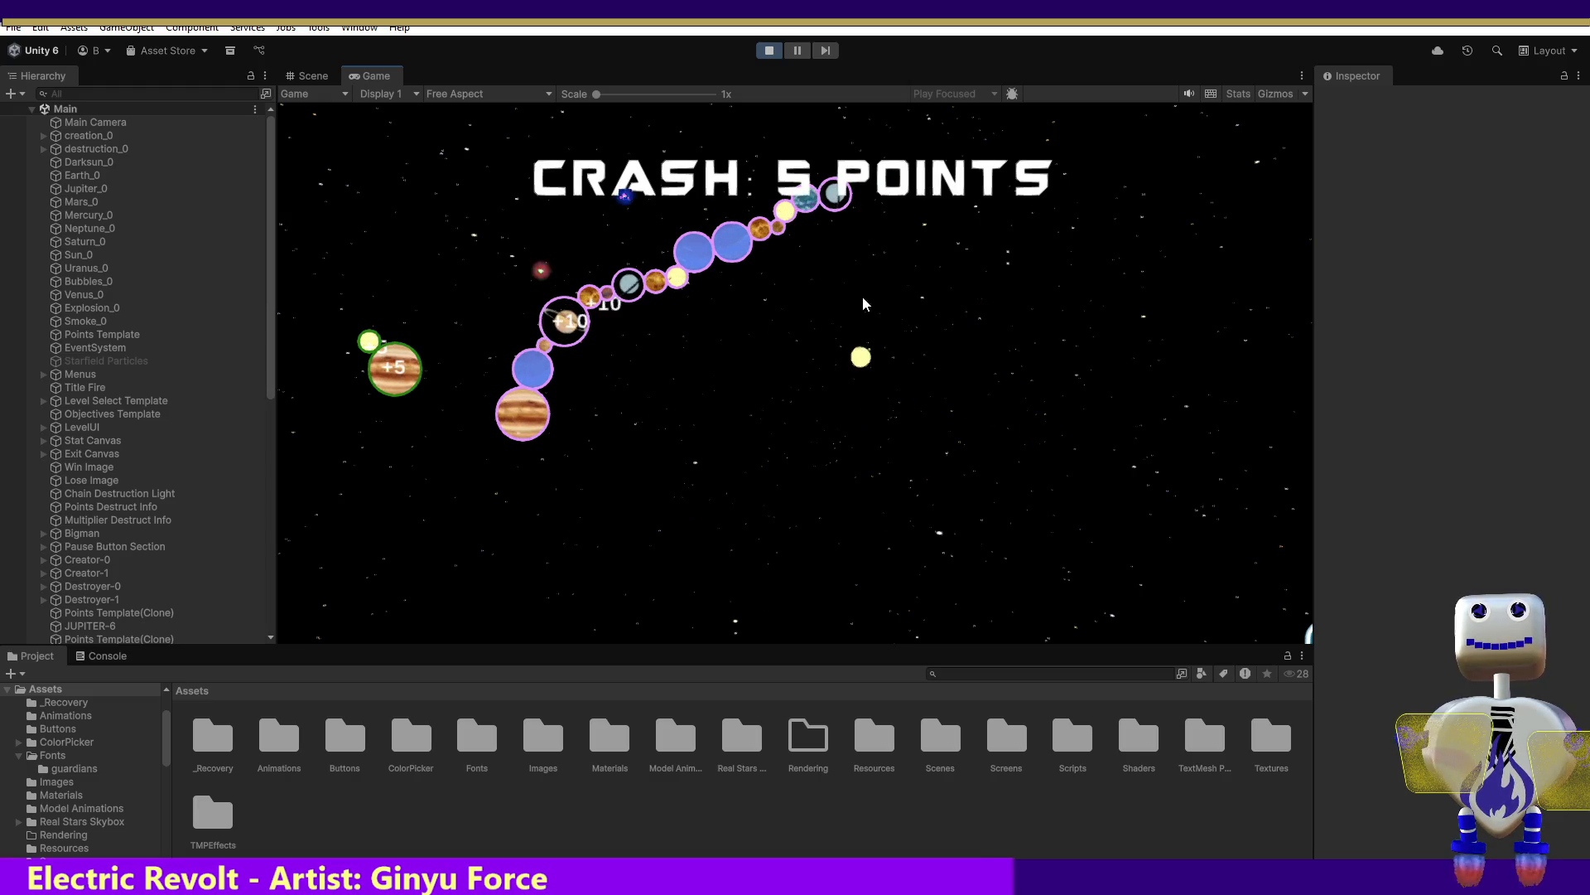
Attach the yellow sun, a grey planet and Saturn, crash the grey planet for 20 points
{"action": "left_click_drag", "start_coordinate": [883, 199], "coordinate": [866, 201]}
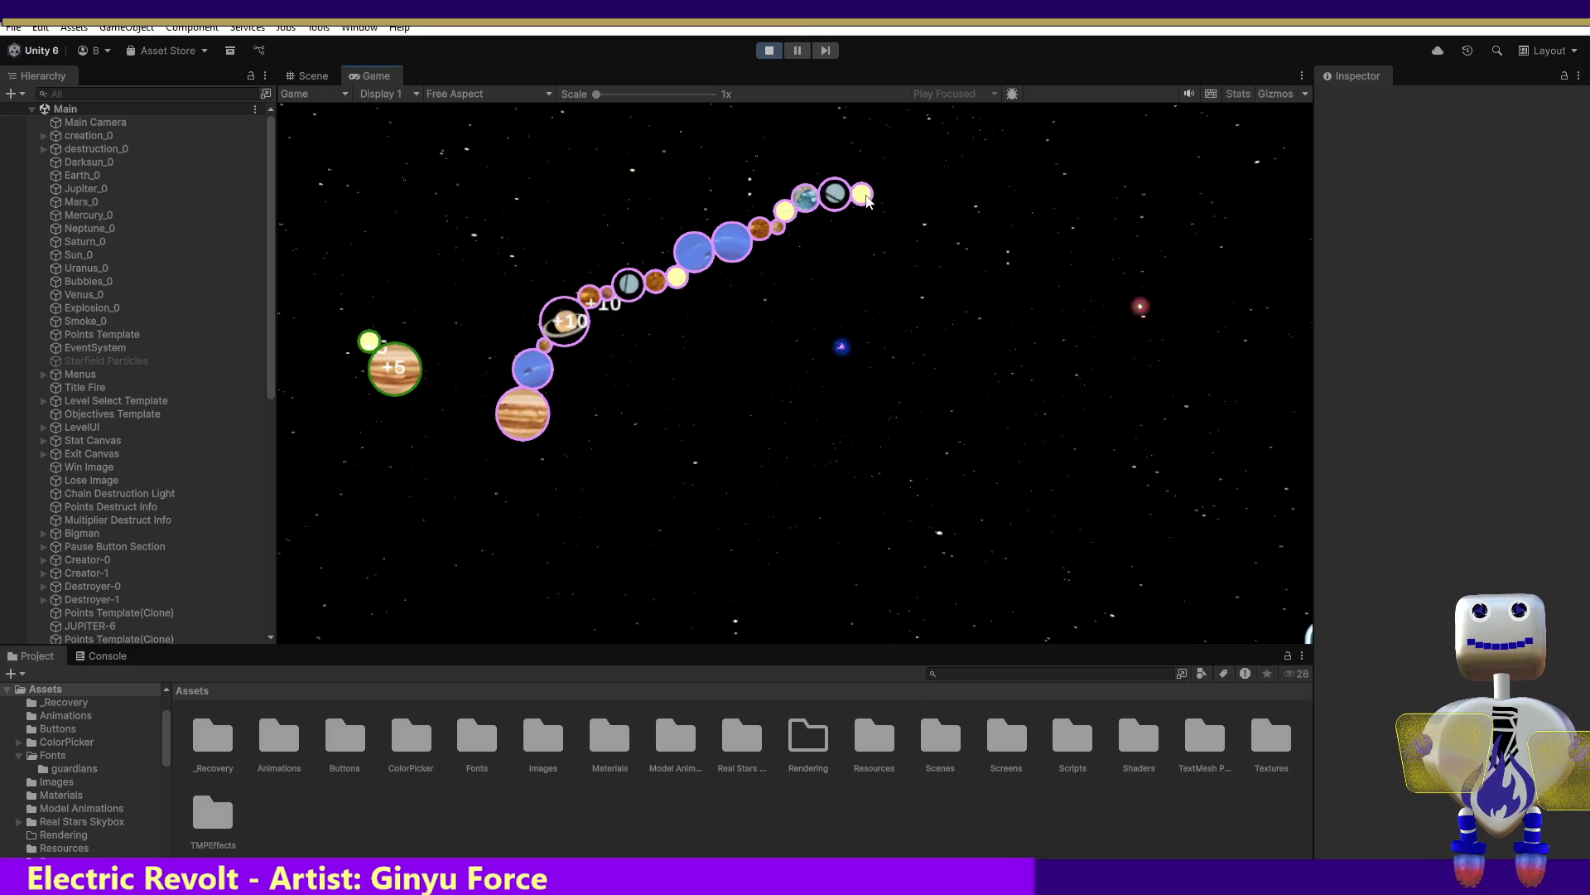
{"action": "left_click_drag", "start_coordinate": [945, 382], "coordinate": [898, 177]}
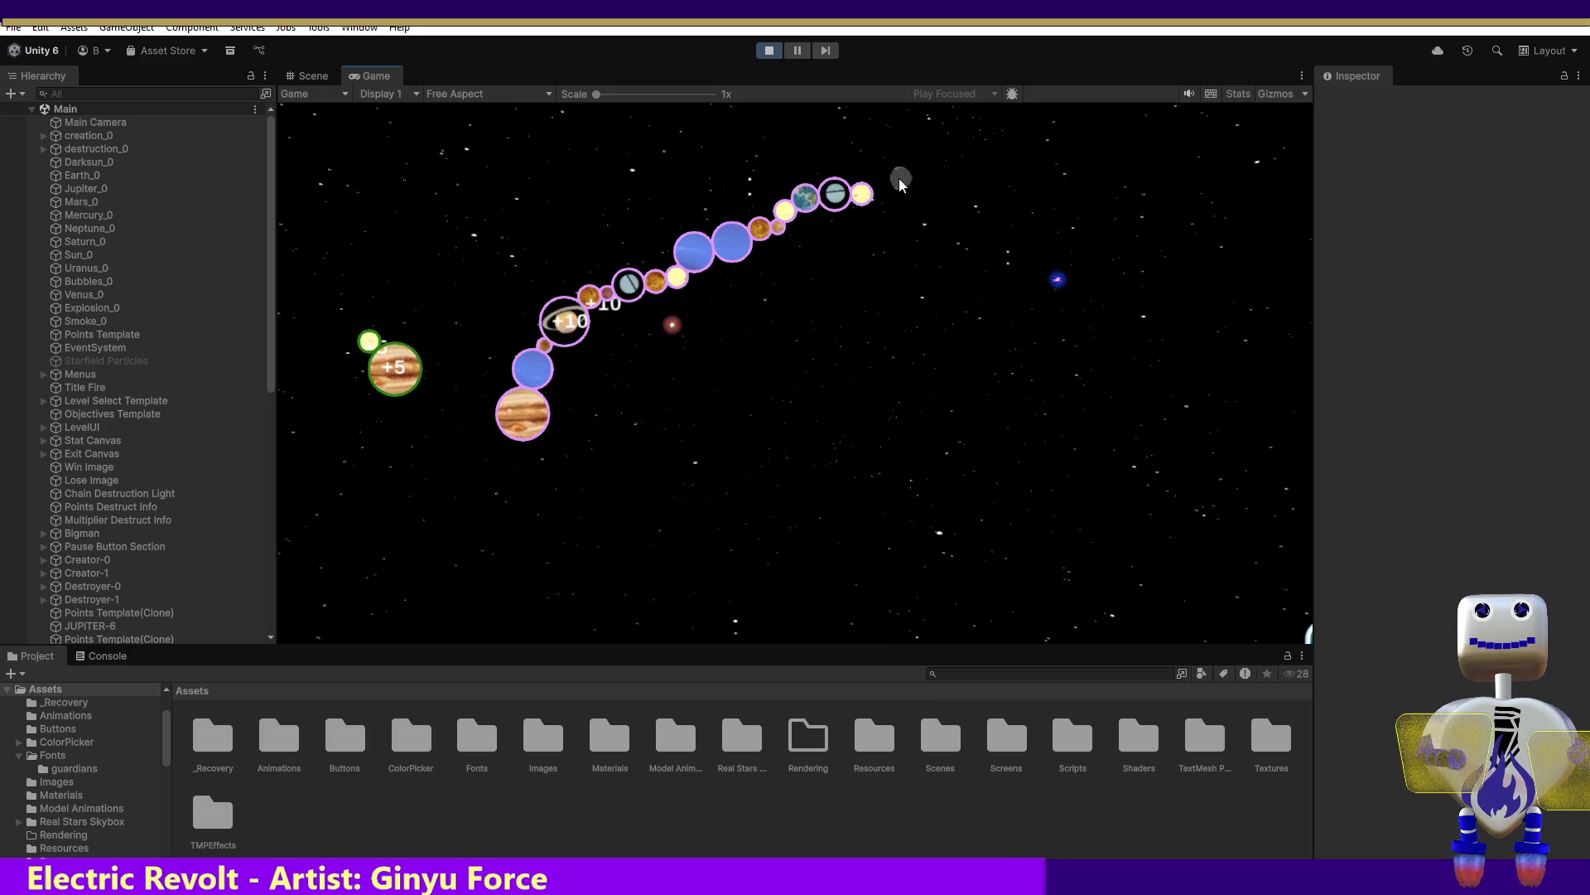
{"action": "left_click_drag", "start_coordinate": [1201, 222], "coordinate": [911, 203]}
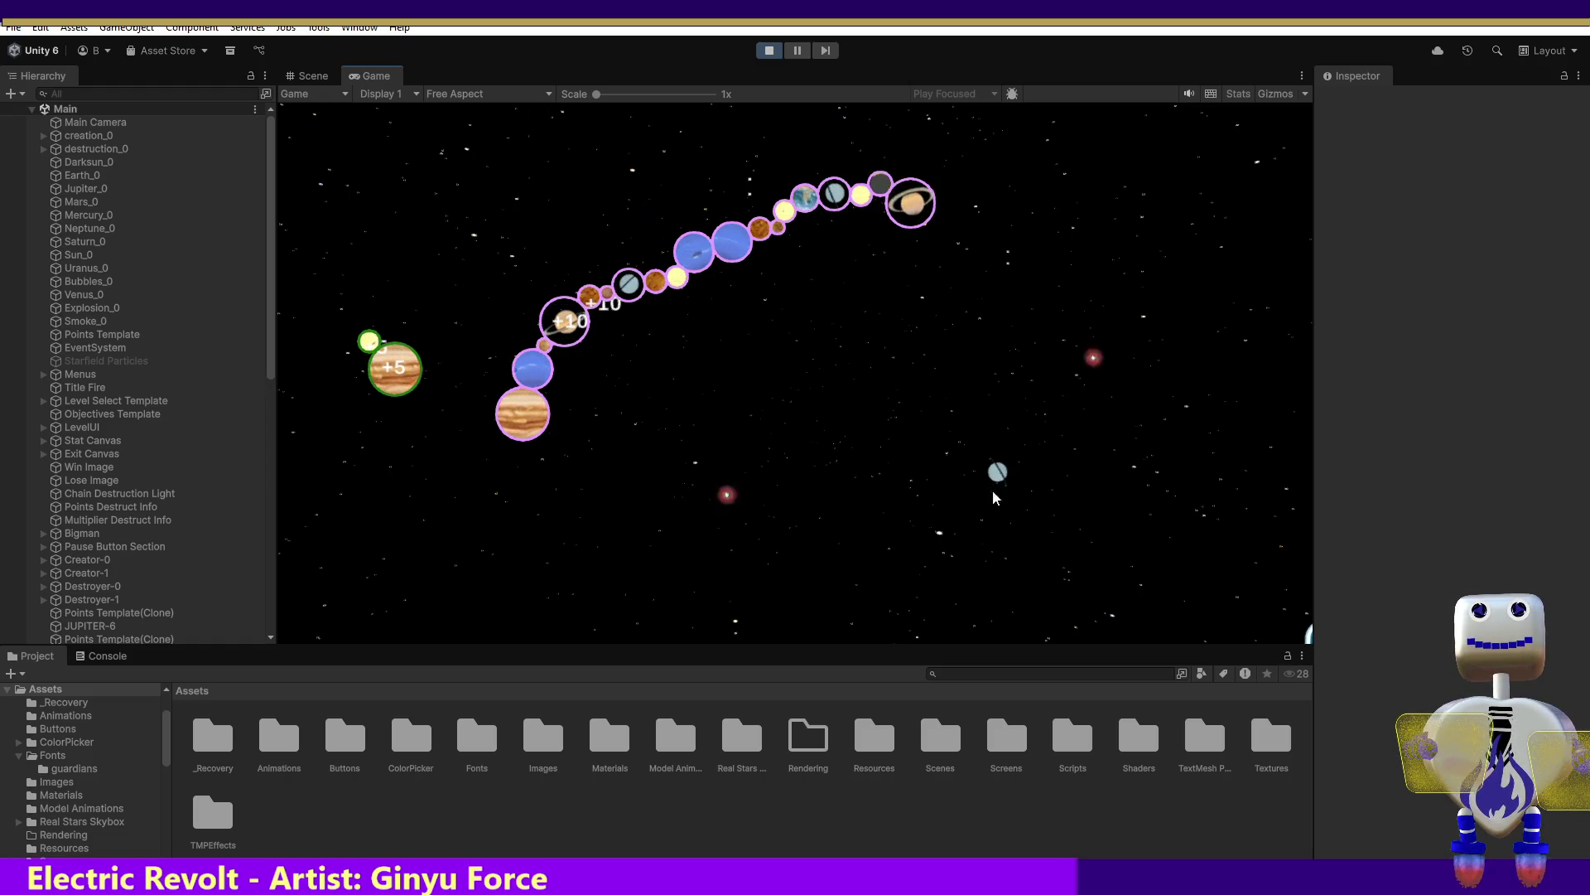
{"action": "left_click", "coordinate": [994, 474]}
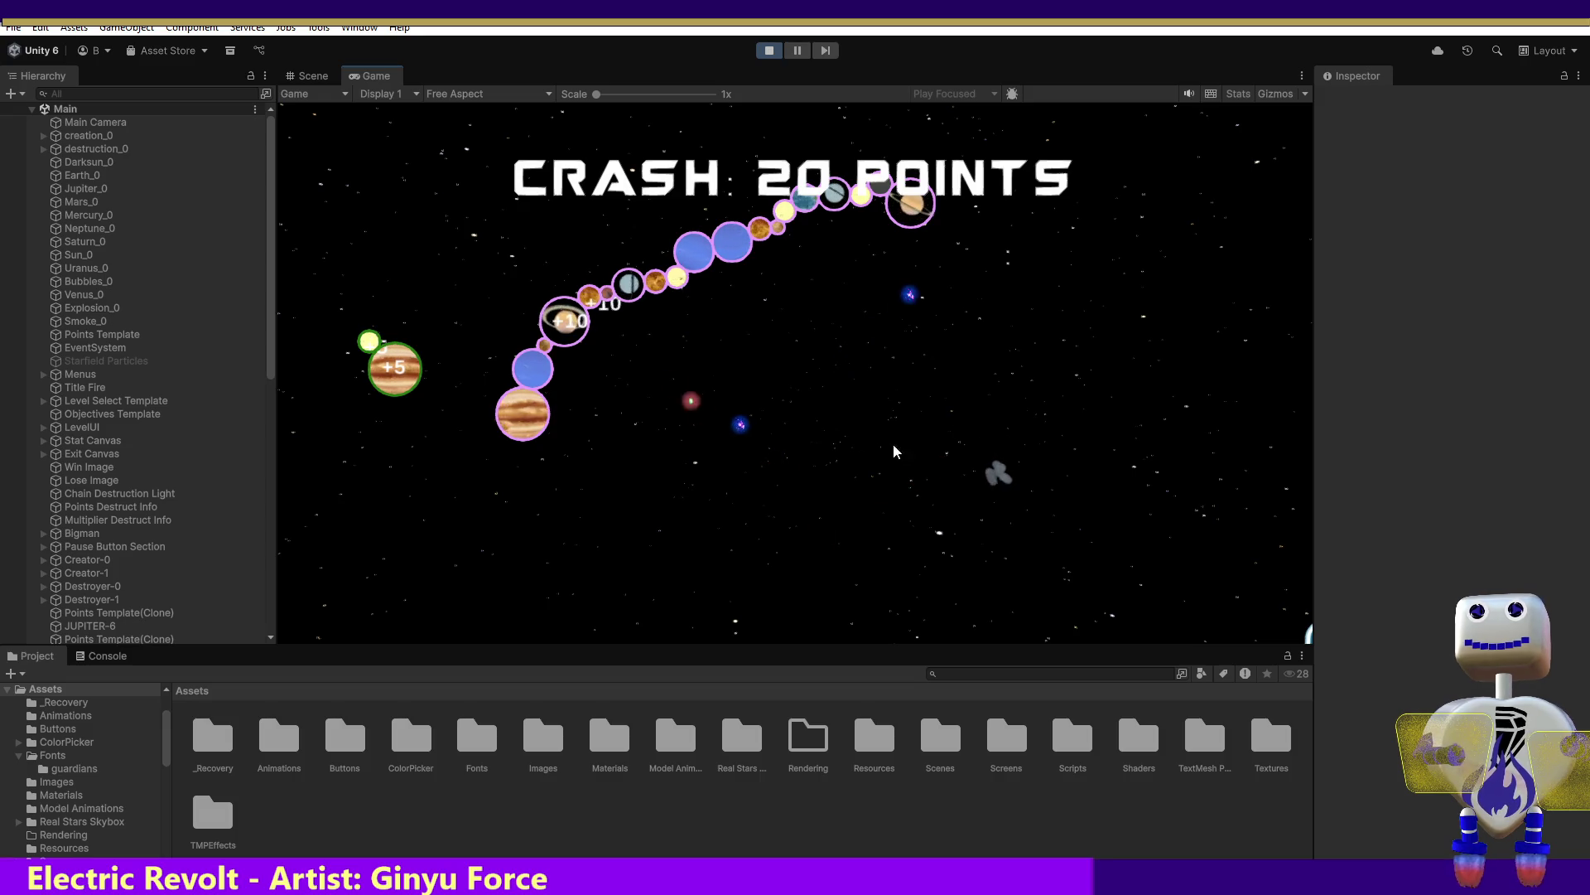
{"action": "left_click_drag", "start_coordinate": [710, 386], "coordinate": [515, 415]}
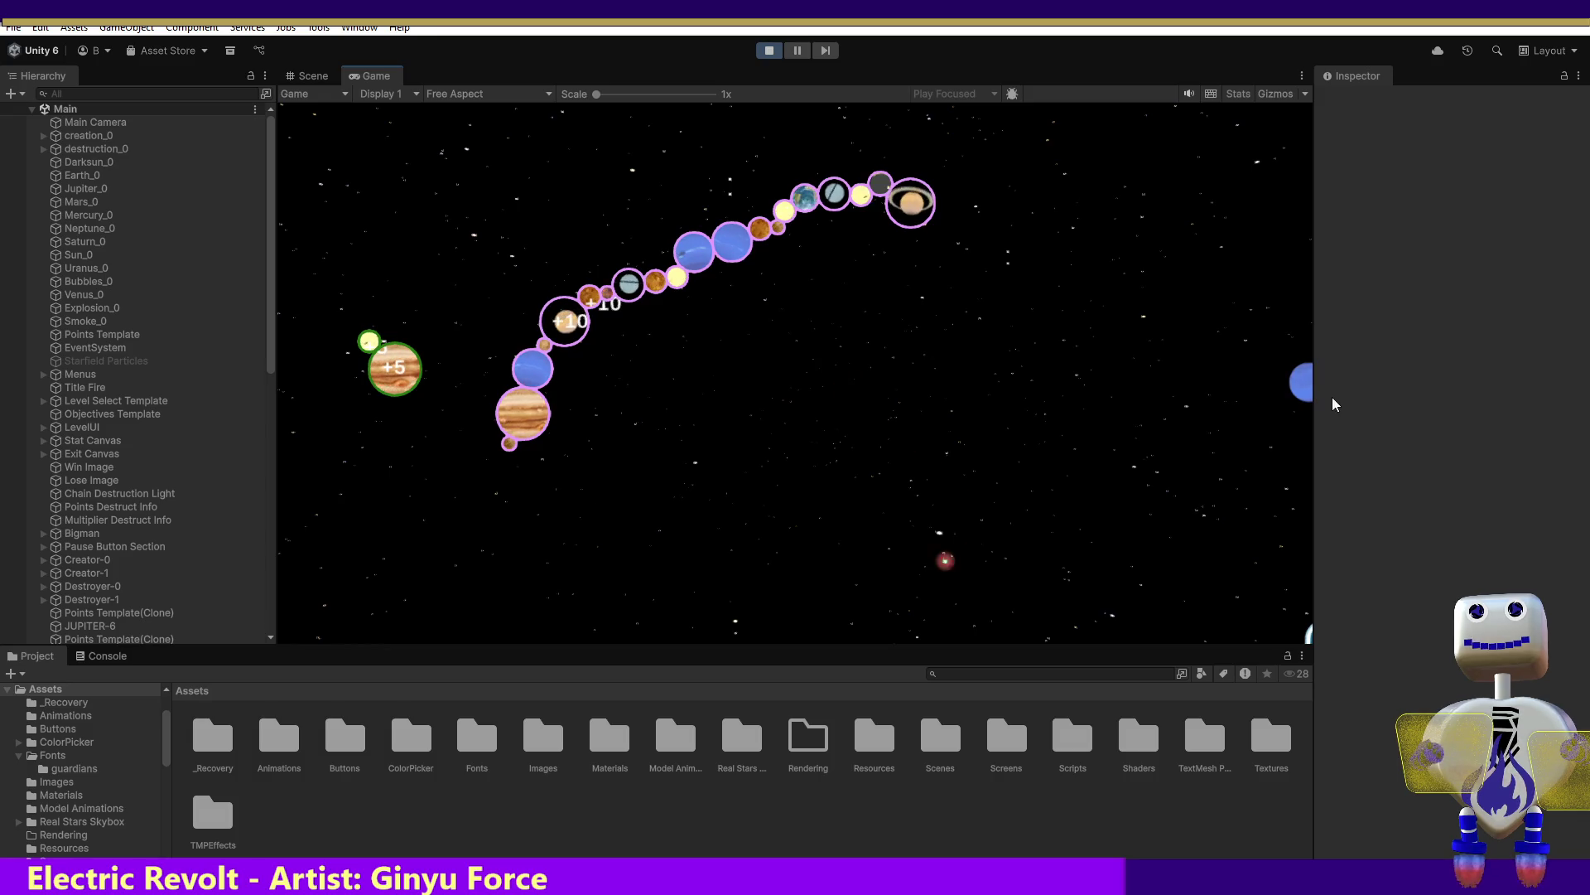
{"action": "left_click", "coordinate": [1302, 381]}
Add orange, Earth, grey, yellow and red pieces to both chain ends, plus a new grey planet
{"action": "left_click_drag", "start_coordinate": [1102, 273], "coordinate": [974, 224]}
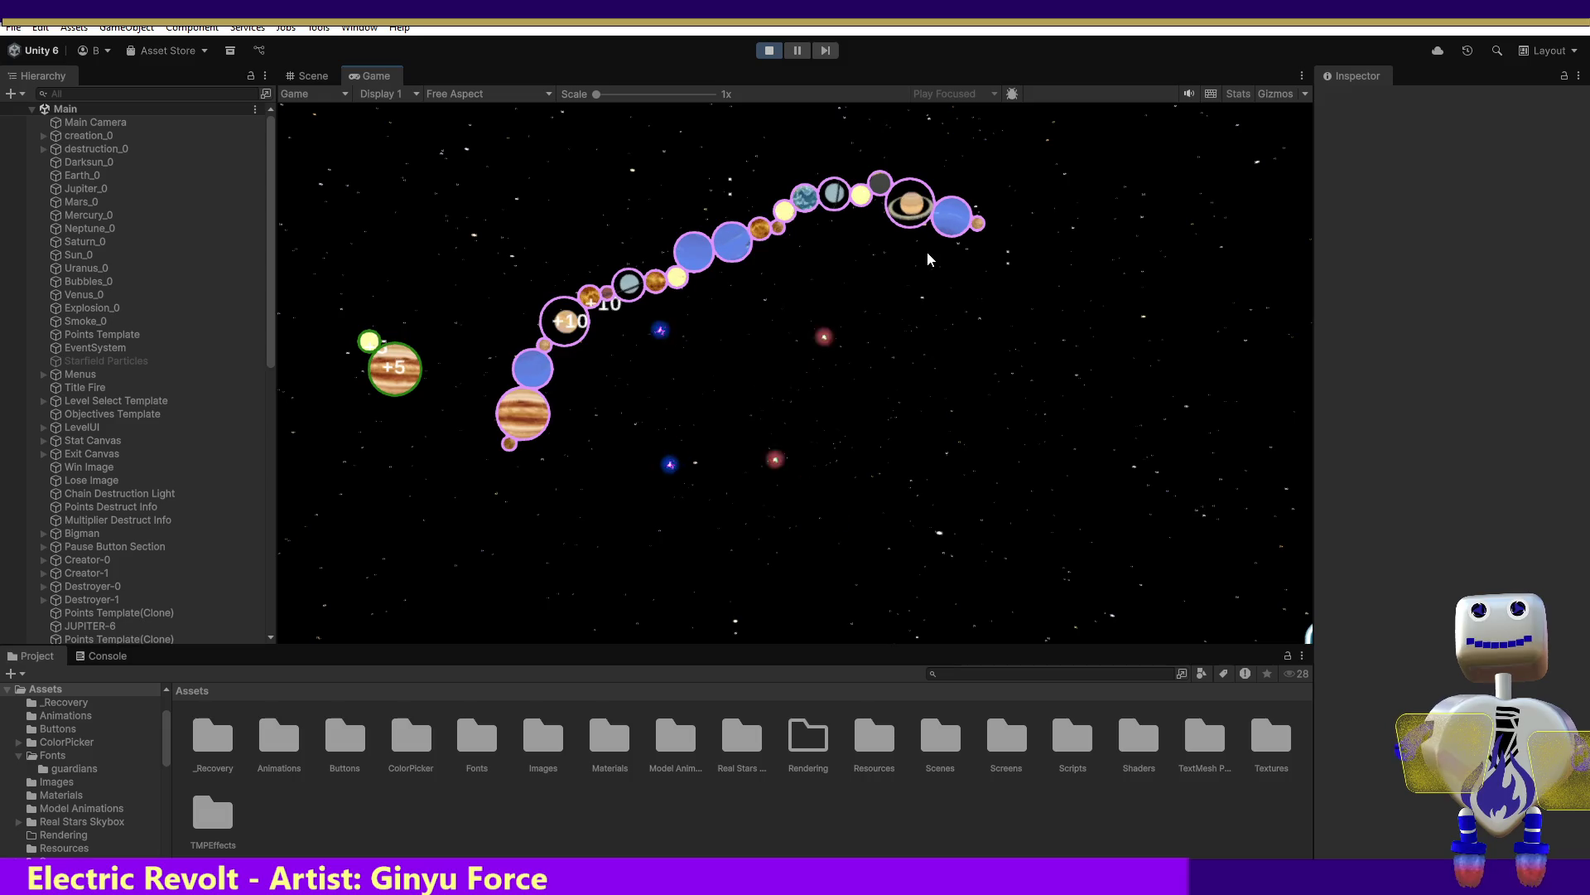
{"action": "mouse_move", "coordinate": [661, 589]}
{"action": "left_mouse_down"}
{"action": "mouse_move", "coordinate": [493, 502]}
{"action": "mouse_move", "coordinate": [519, 469]}
{"action": "mouse_move", "coordinate": [501, 459]}
{"action": "left_mouse_up"}
{"action": "mouse_move", "coordinate": [843, 350]}
{"action": "left_mouse_down"}
{"action": "mouse_move", "coordinate": [908, 336]}
{"action": "mouse_move", "coordinate": [994, 214]}
{"action": "left_mouse_up"}
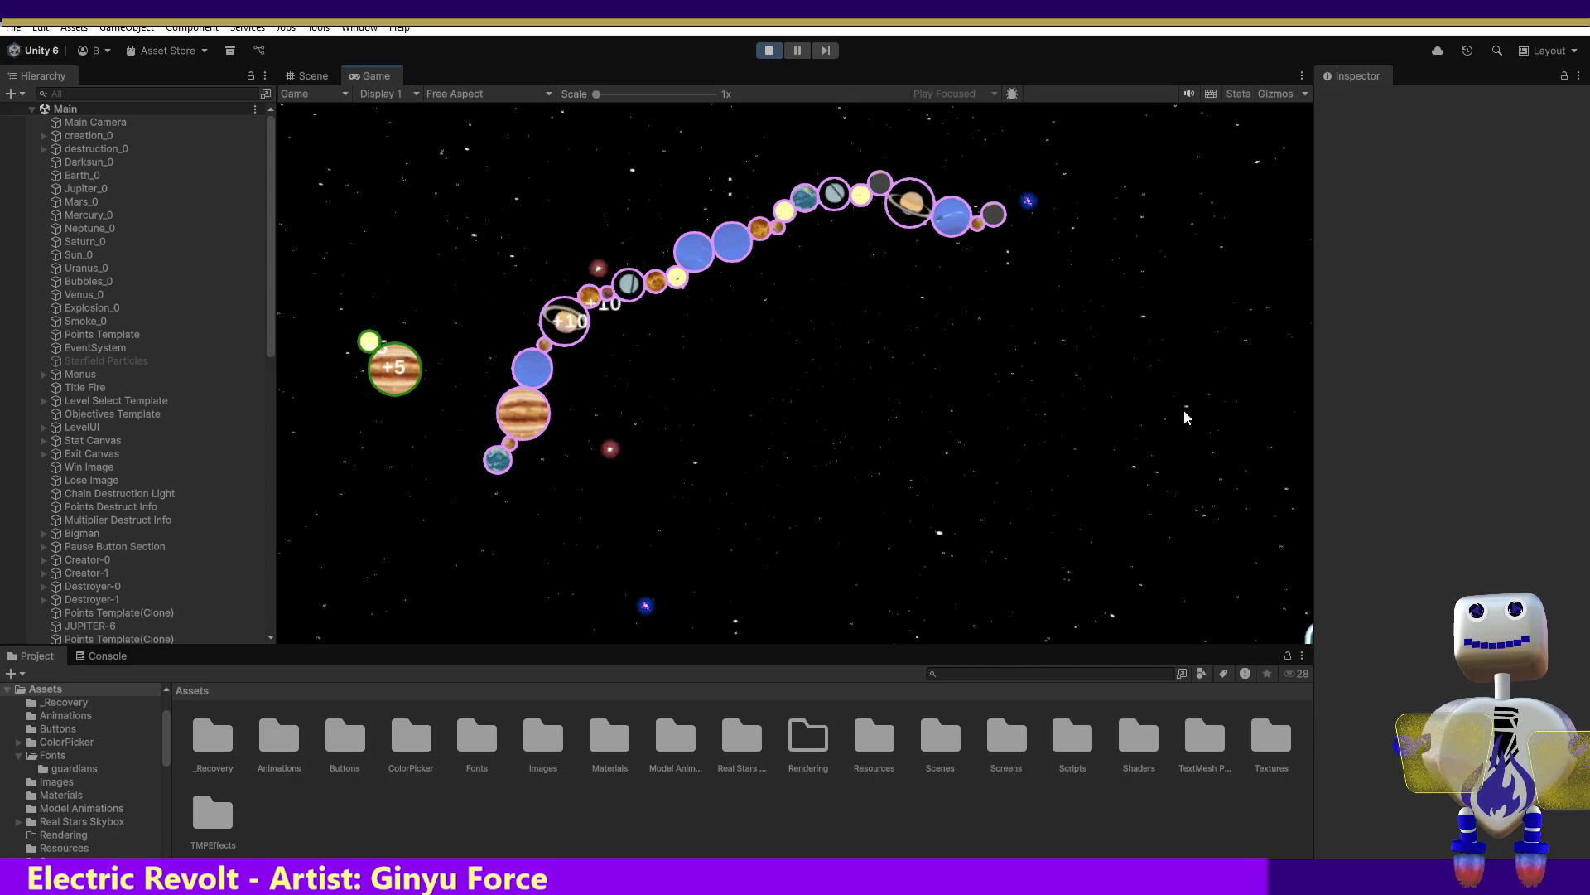
{"action": "left_click_drag", "start_coordinate": [1072, 241], "coordinate": [1018, 222]}
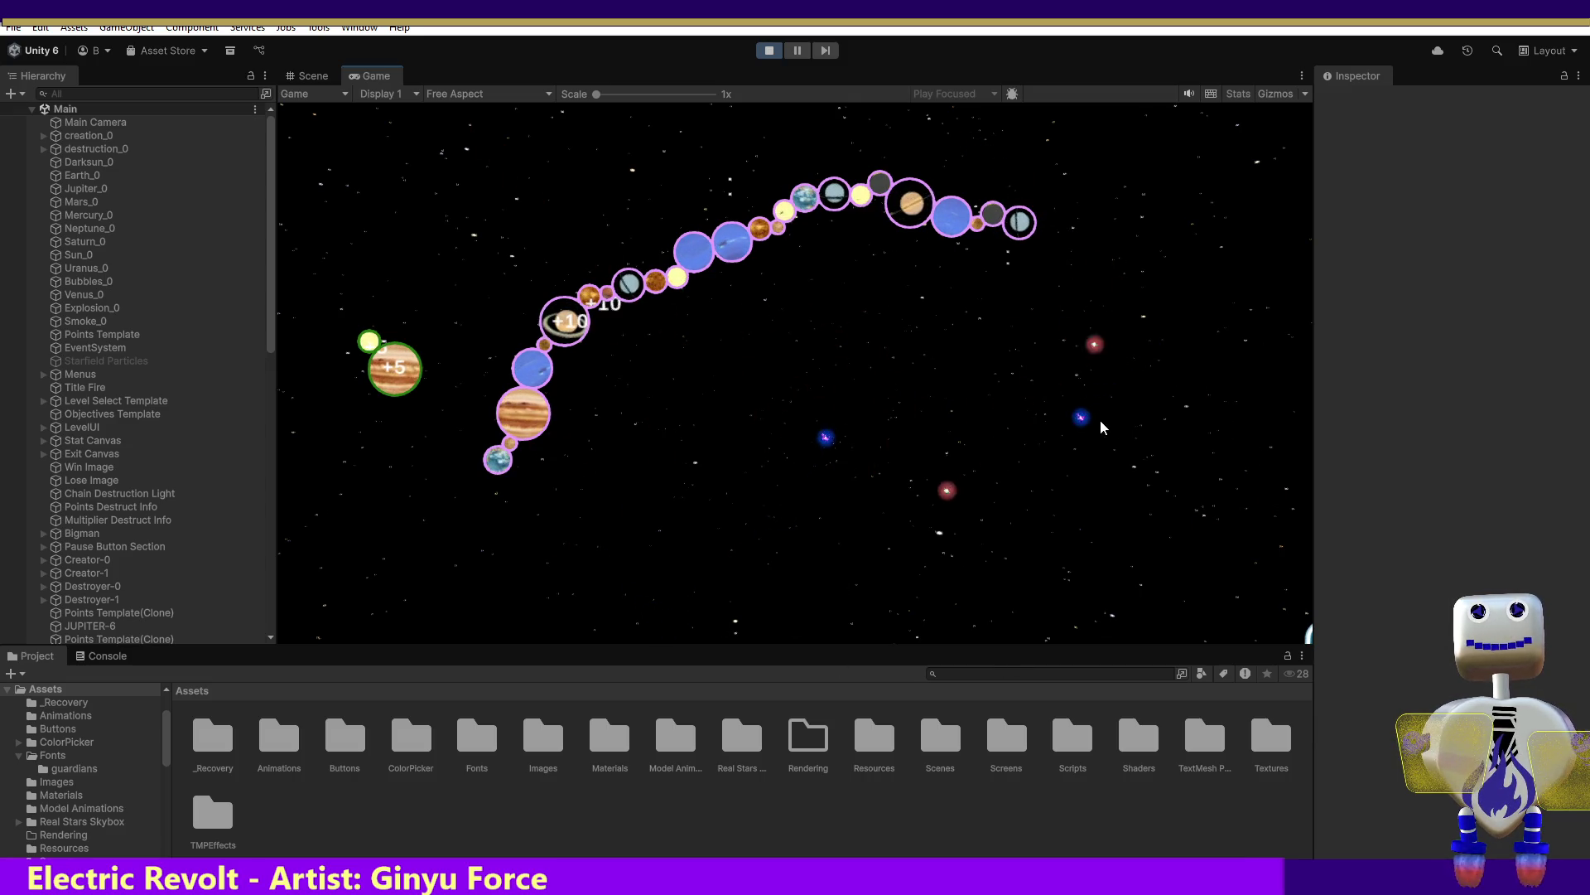
{"action": "mouse_move", "coordinate": [940, 542]}
{"action": "left_mouse_down"}
{"action": "mouse_move", "coordinate": [1051, 451]}
{"action": "mouse_move", "coordinate": [1045, 216]}
{"action": "left_mouse_up"}
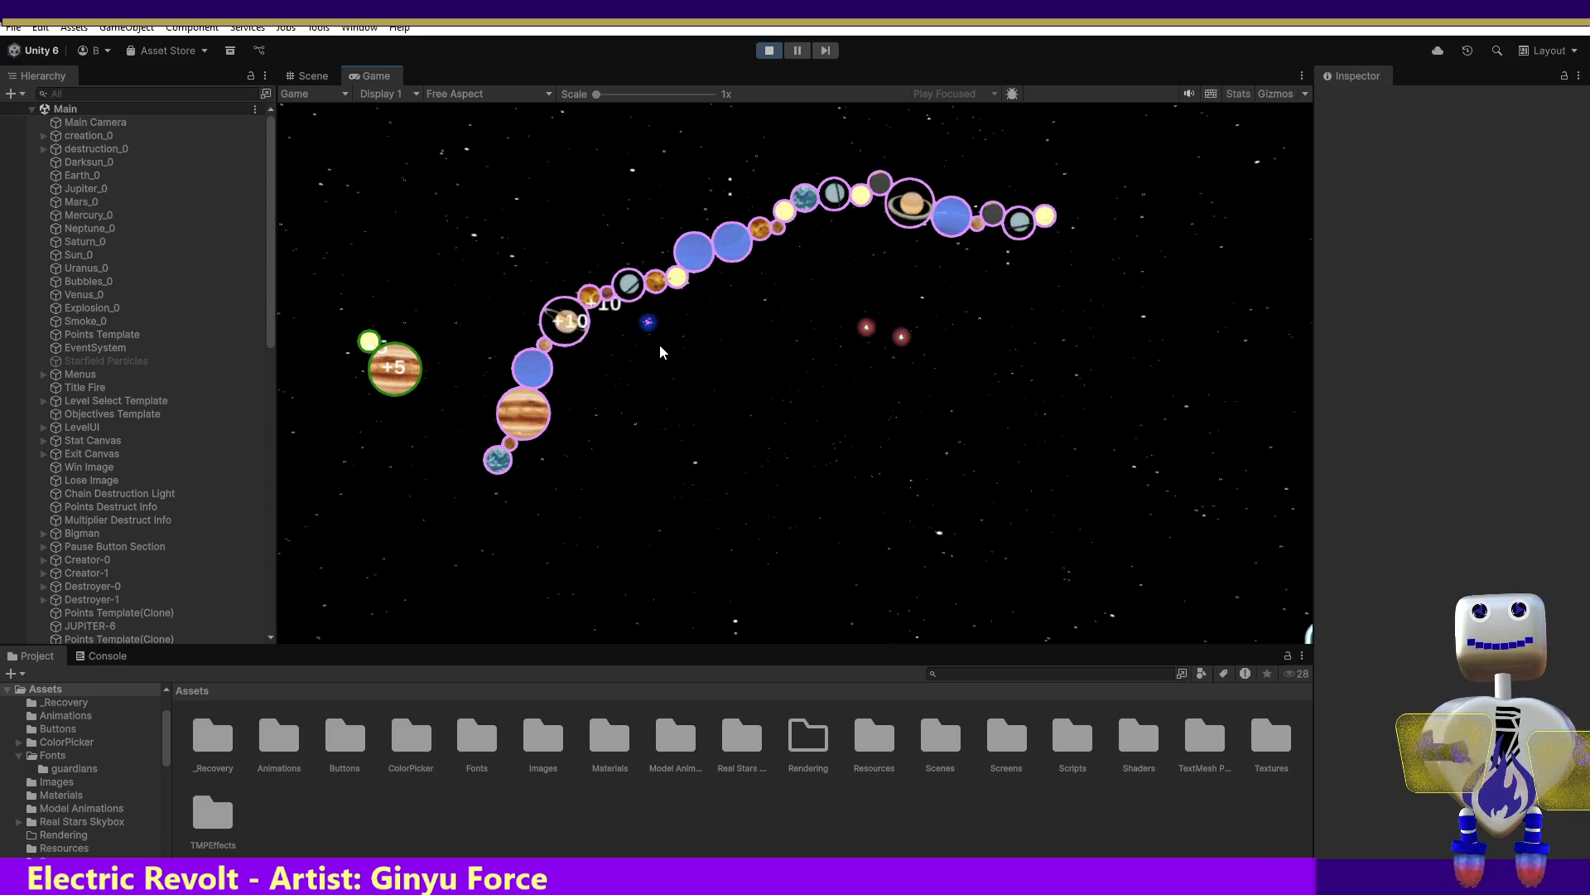
{"action": "mouse_move", "coordinate": [437, 294]}
{"action": "left_mouse_down"}
{"action": "mouse_move", "coordinate": [444, 426]}
{"action": "mouse_move", "coordinate": [495, 482]}
{"action": "left_mouse_up"}
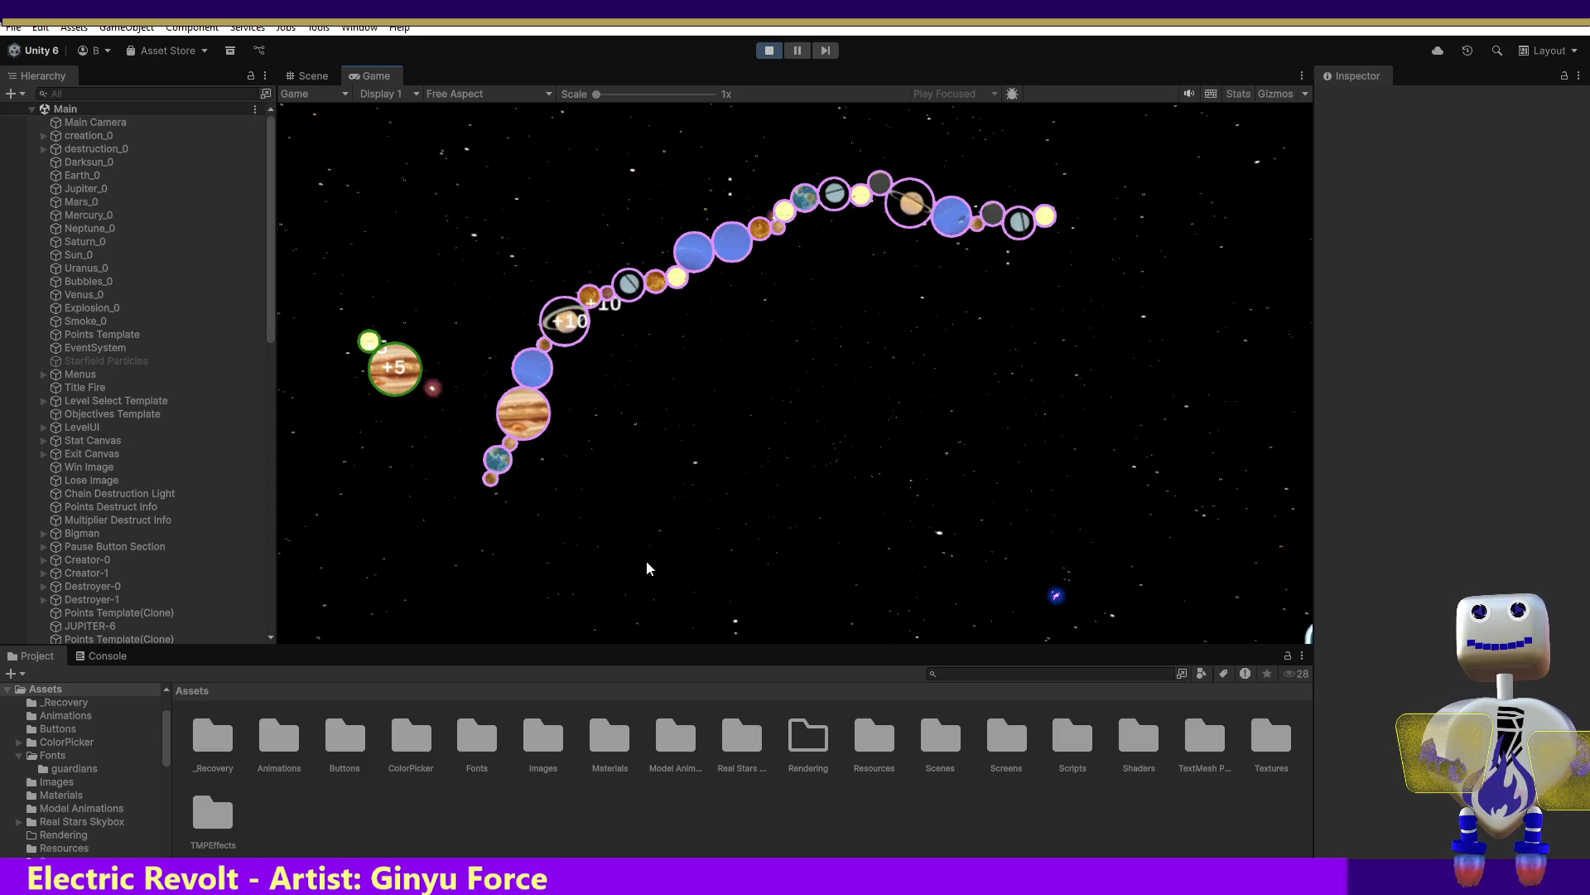
{"action": "left_click", "coordinate": [1142, 514]}
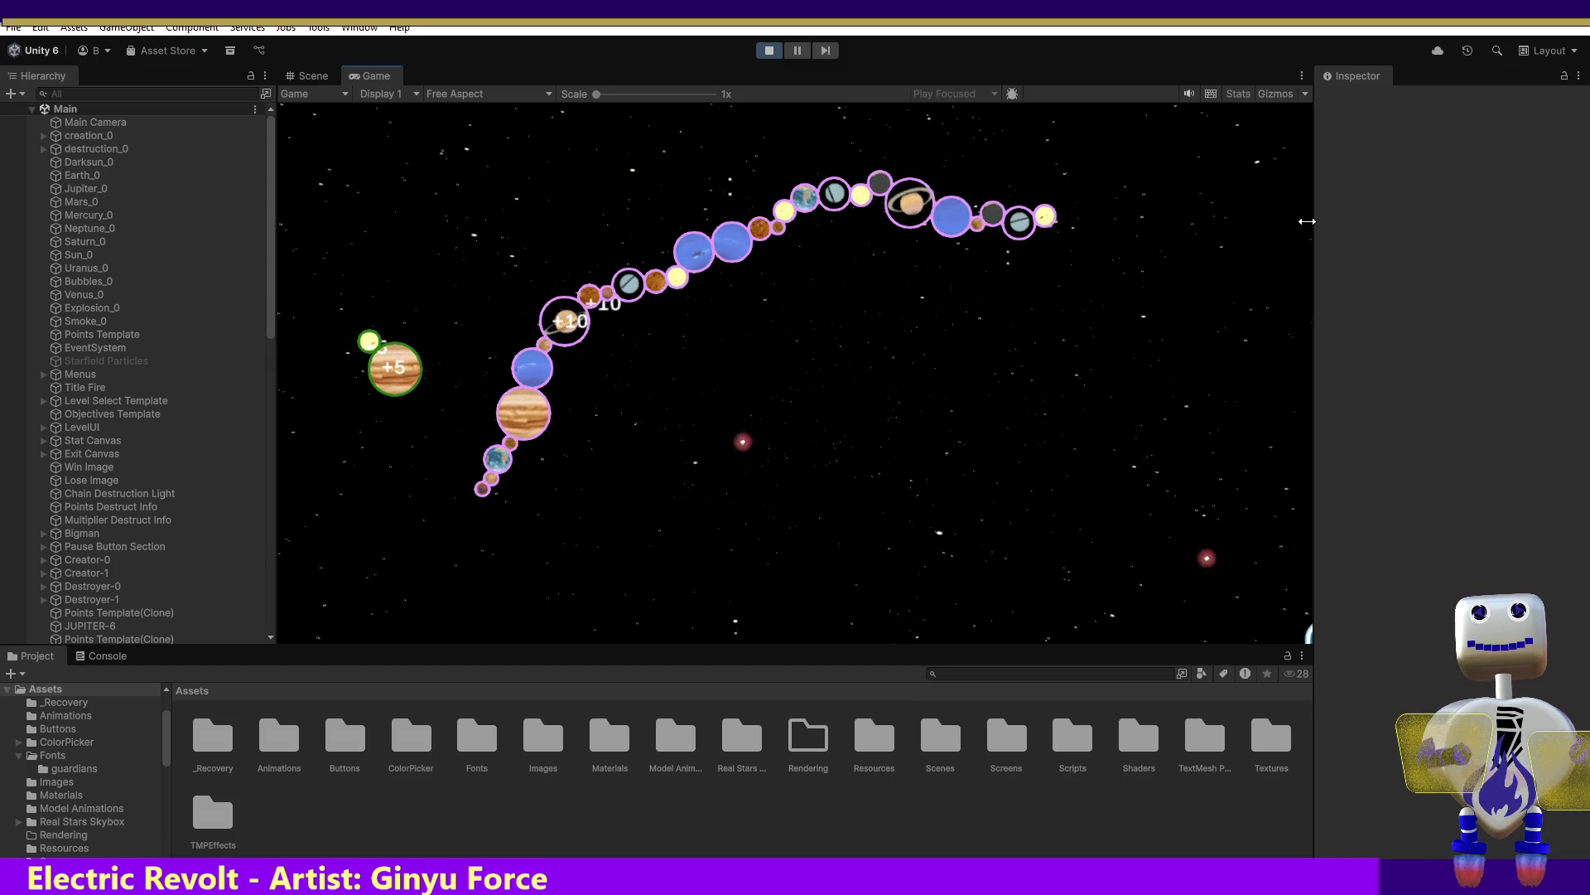
{"action": "left_click", "coordinate": [953, 393]}
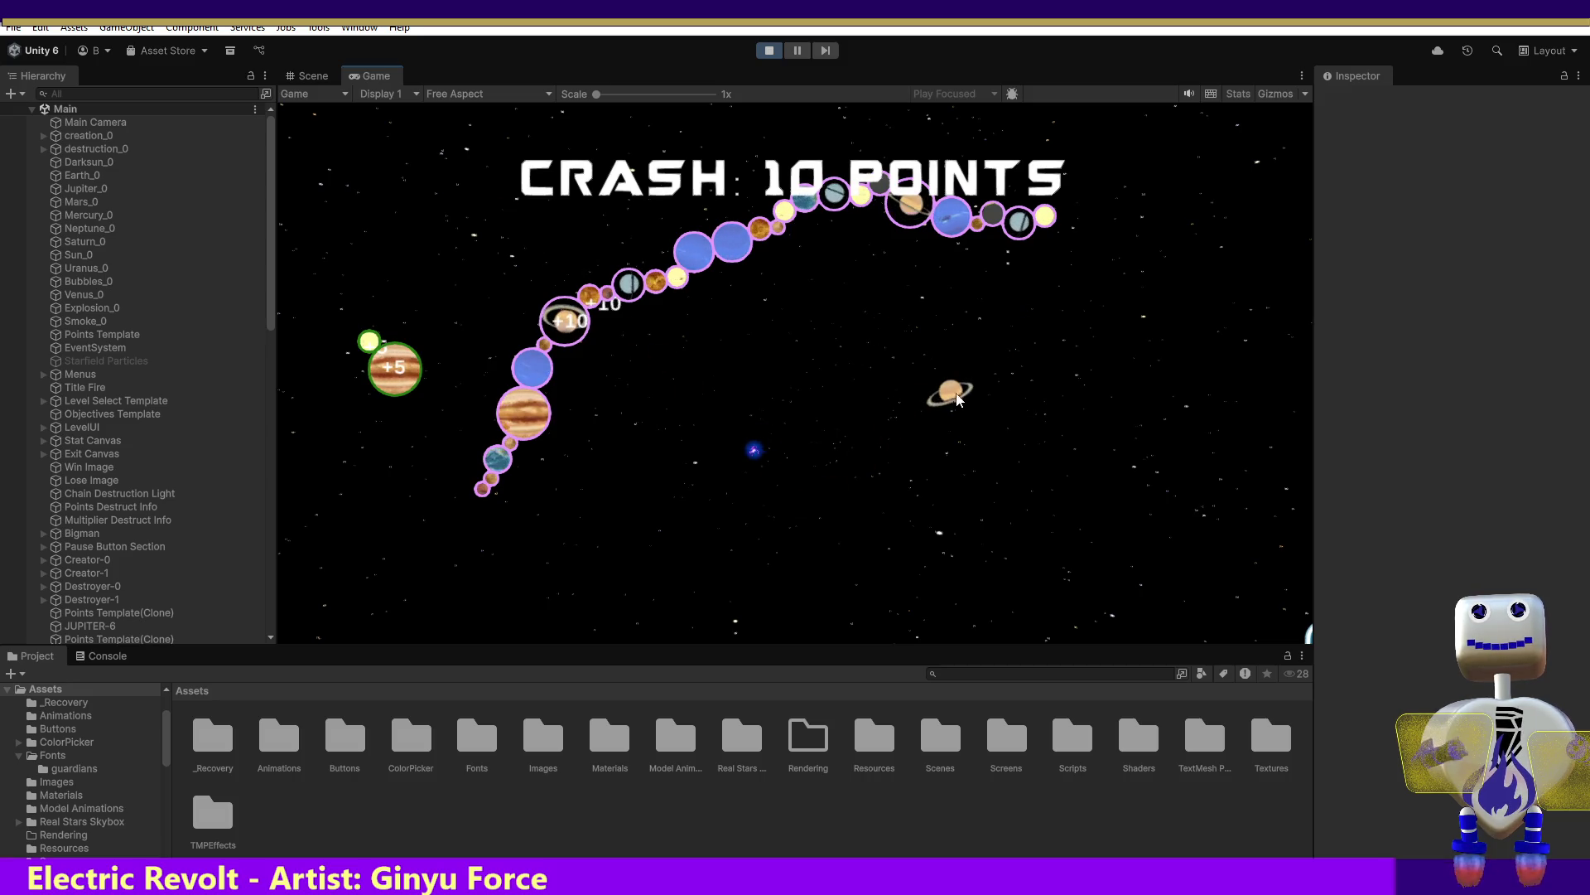
Spawn Jupiter, orange and Saturn planets onto the chain to win, then exit to level select
{"action": "left_click", "coordinate": [735, 607]}
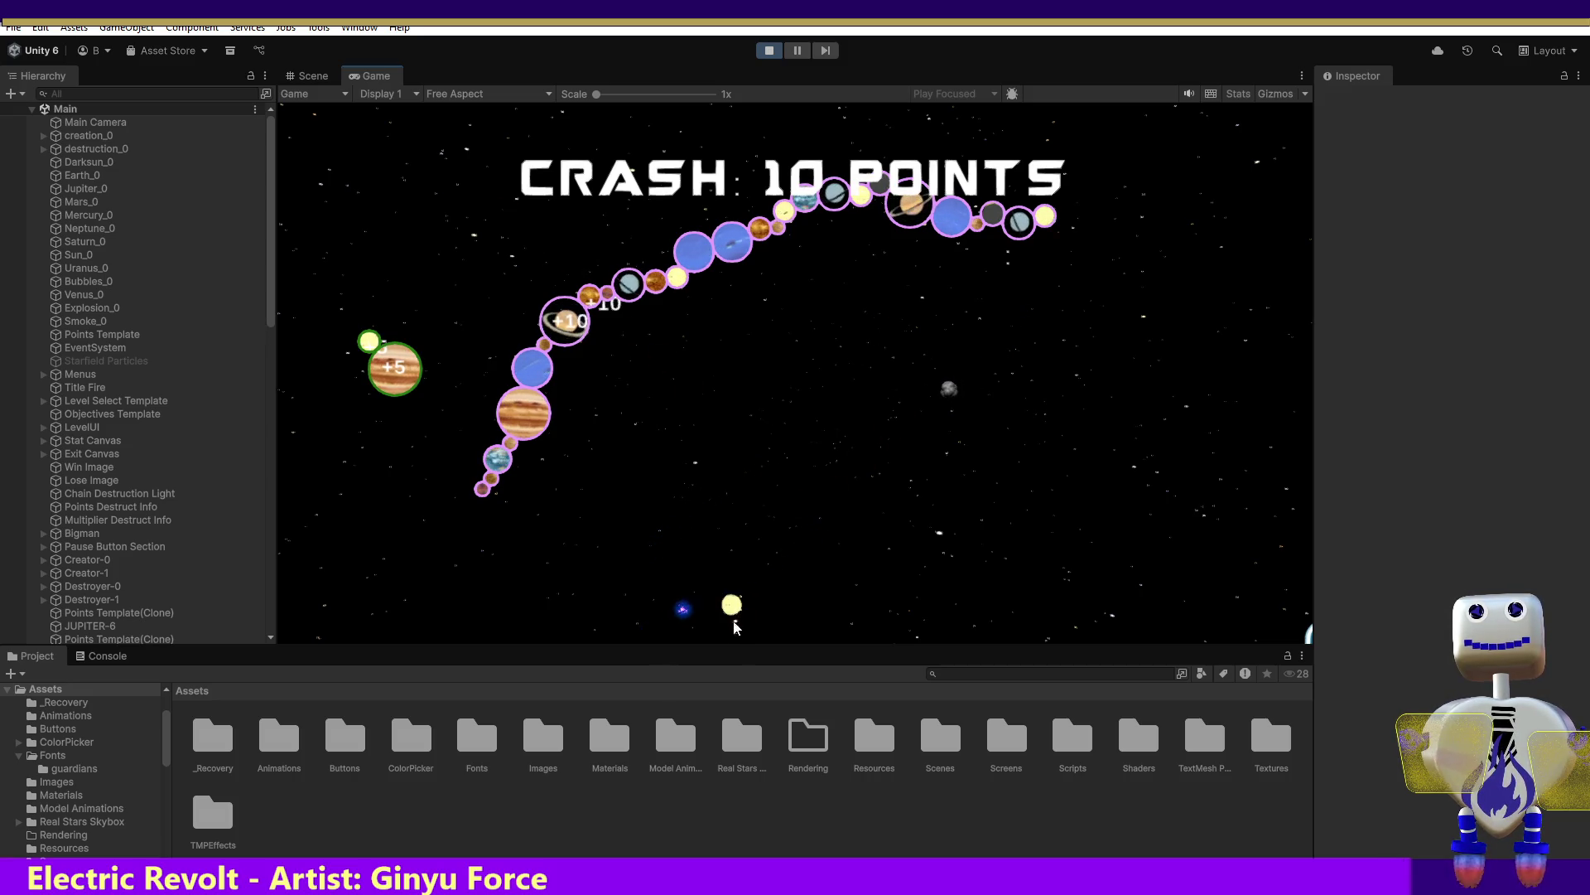
{"action": "left_click", "coordinate": [881, 405]}
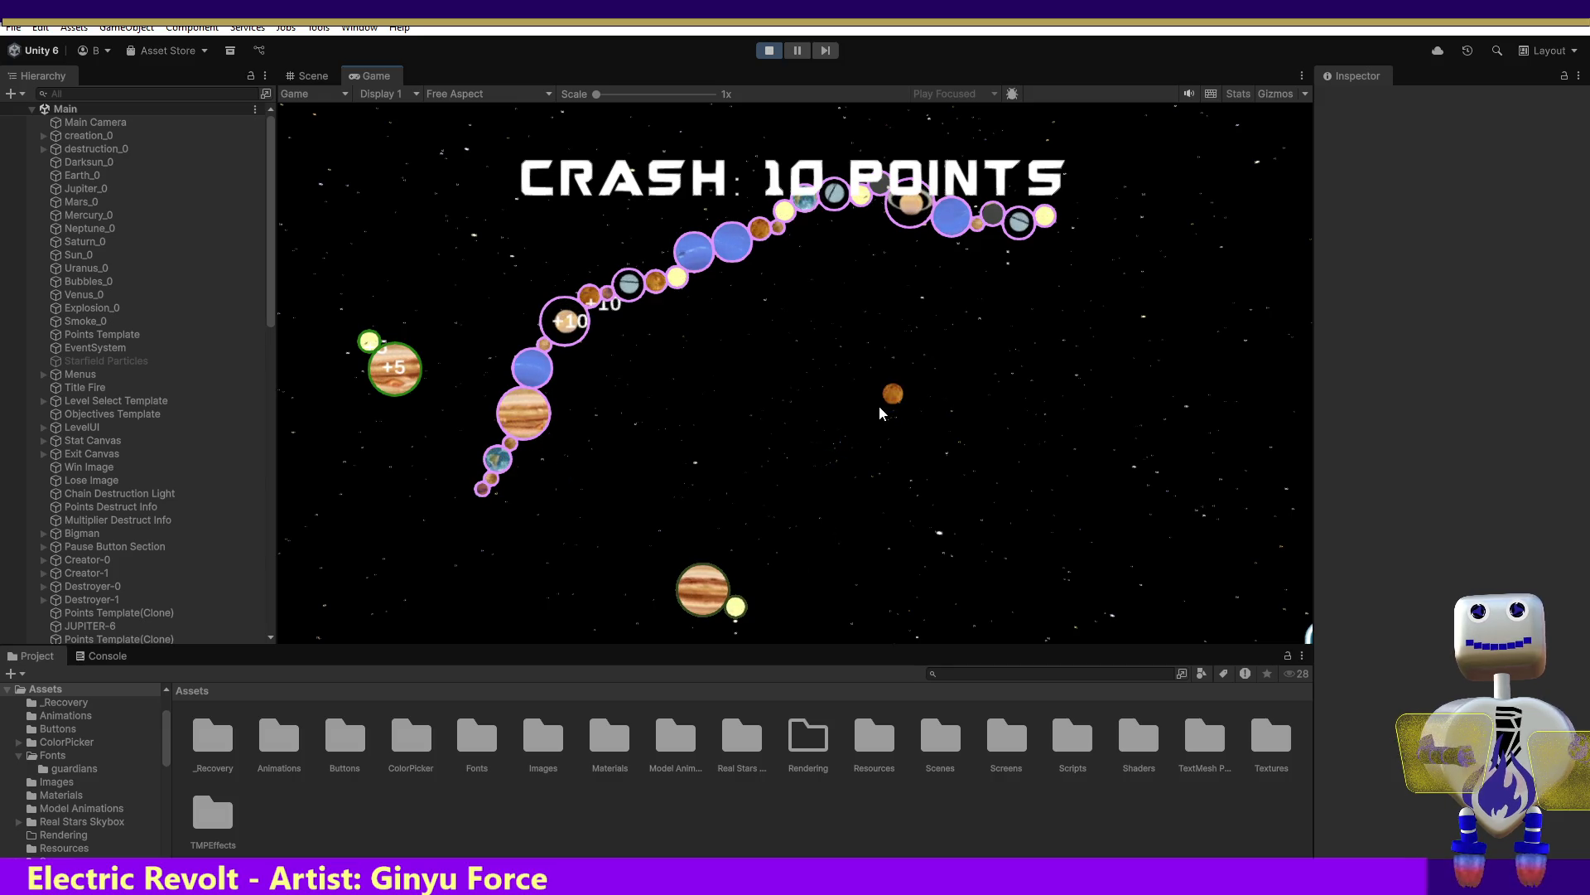
{"action": "mouse_move", "coordinate": [887, 398]}
{"action": "left_mouse_down"}
{"action": "mouse_move", "coordinate": [1079, 248]}
{"action": "mouse_move", "coordinate": [1052, 212]}
{"action": "left_mouse_up"}
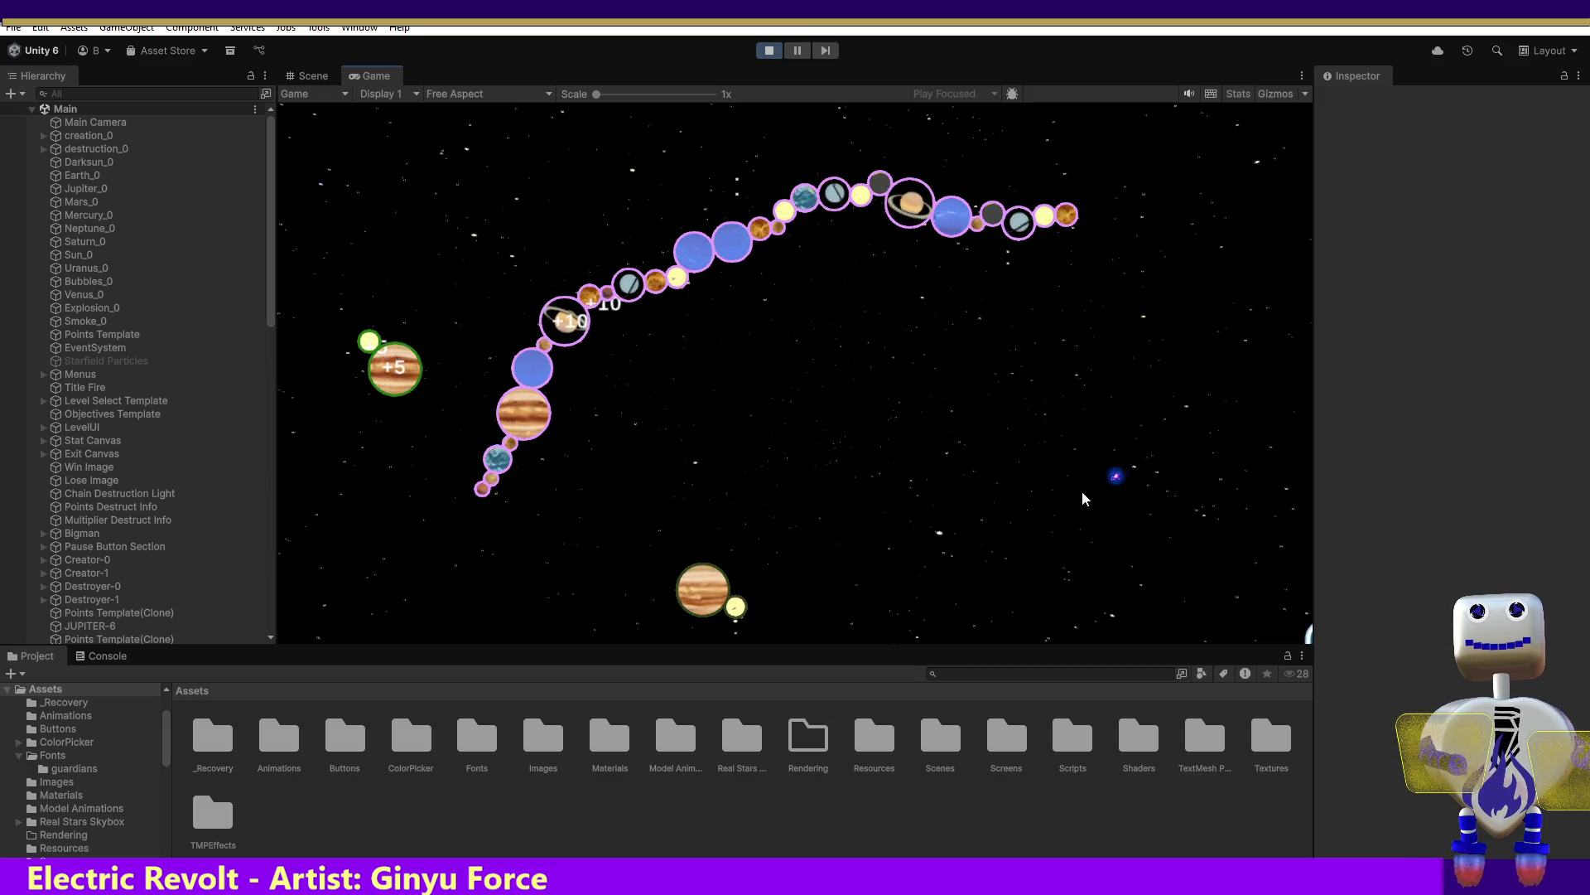
{"action": "left_click", "coordinate": [1095, 416]}
{"action": "mouse_move", "coordinate": [1094, 406]}
{"action": "left_mouse_down"}
{"action": "mouse_move", "coordinate": [1124, 290]}
{"action": "mouse_move", "coordinate": [1090, 241]}
{"action": "left_mouse_up"}
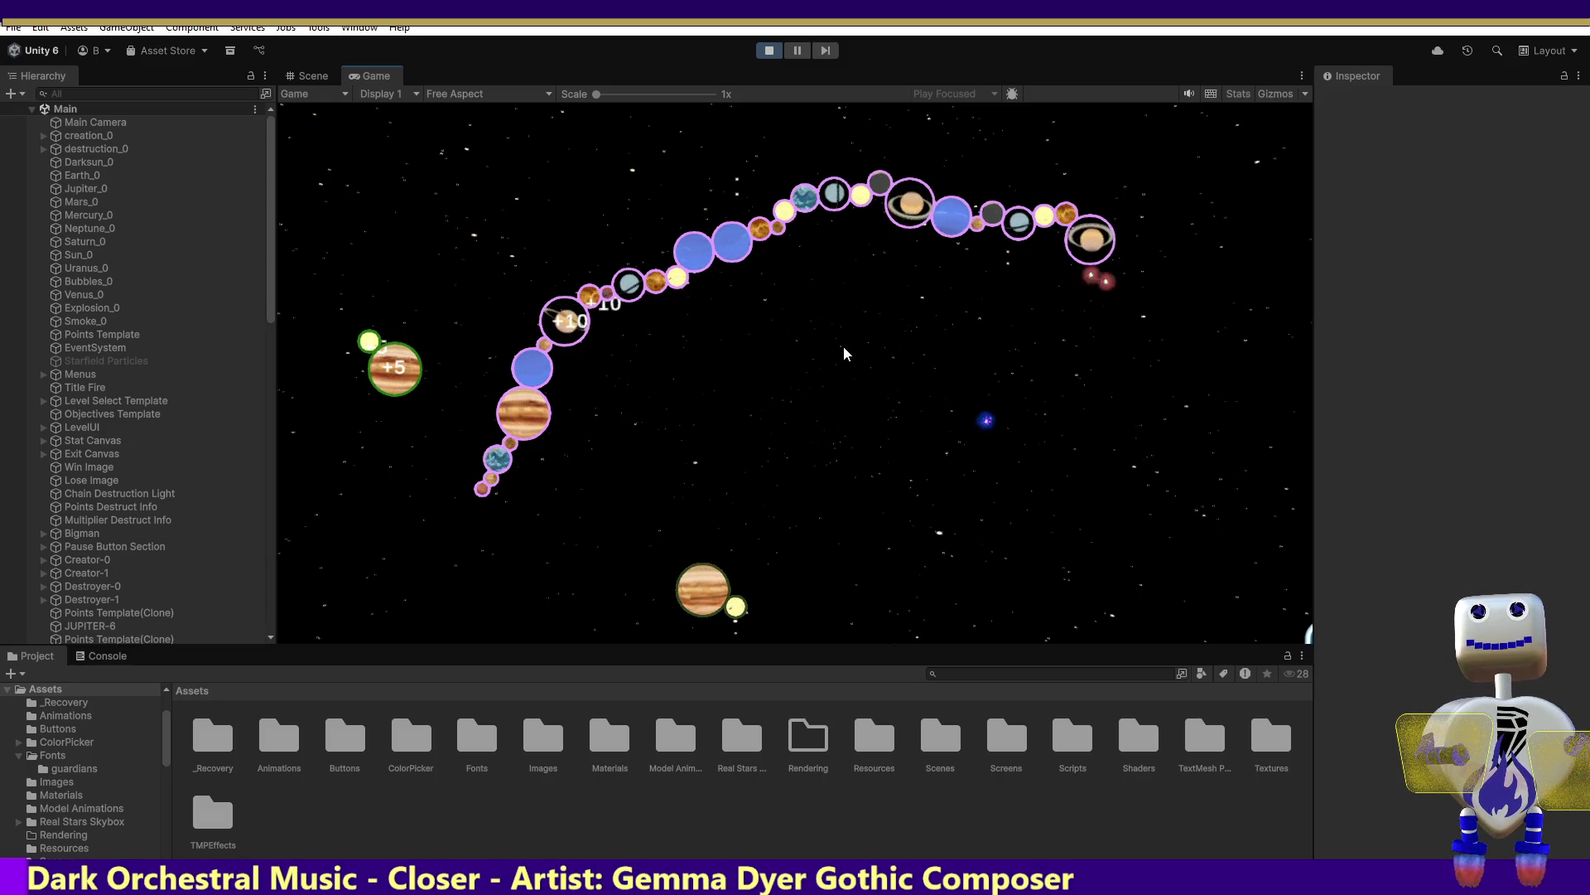
{"action": "left_click", "coordinate": [924, 532]}
{"action": "left_click_drag", "start_coordinate": [922, 533], "coordinate": [1096, 306]}
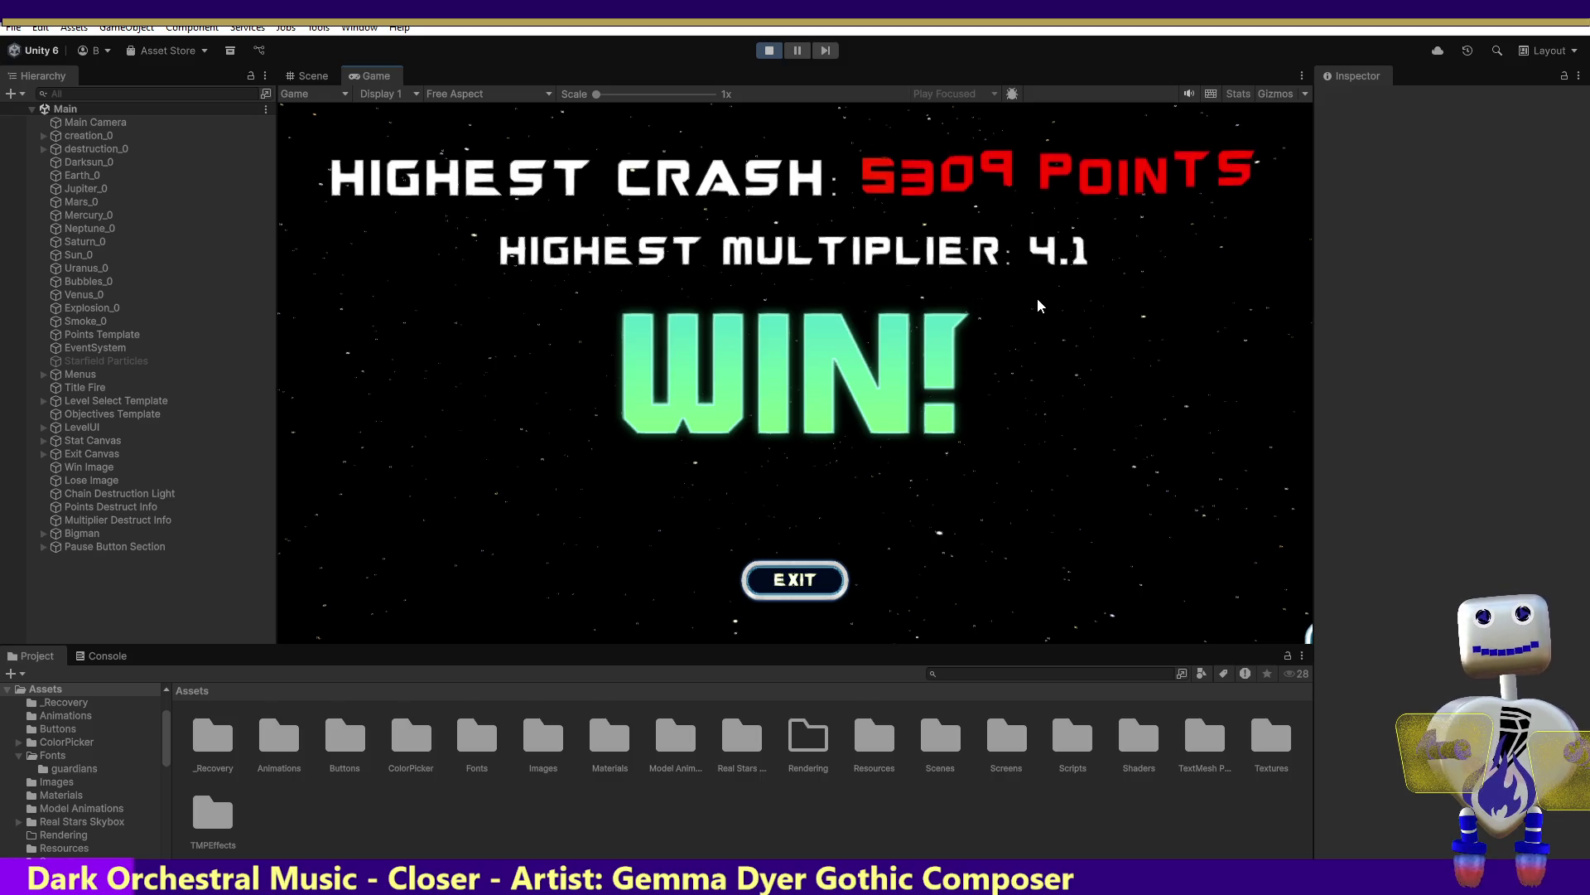
{"action": "left_click", "coordinate": [811, 583]}
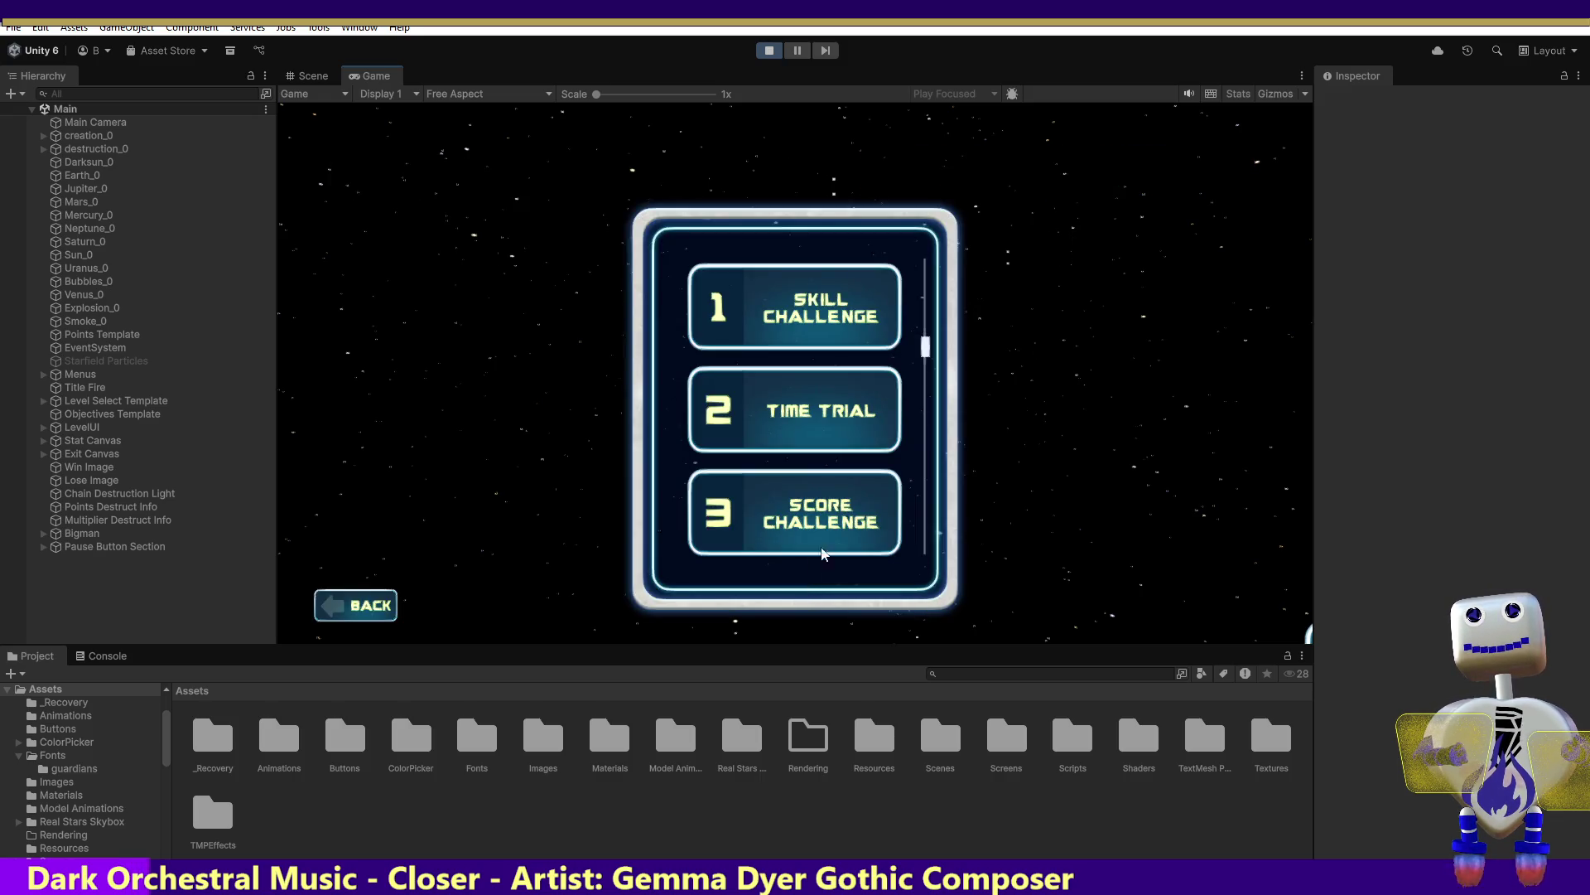
Select the level 4 Skill Challenge (1000 points, 5-destroy chain limit) and start playing it
{"action": "scroll", "coordinate": [927, 335], "scroll_direction": "down", "scroll_amount": 3}
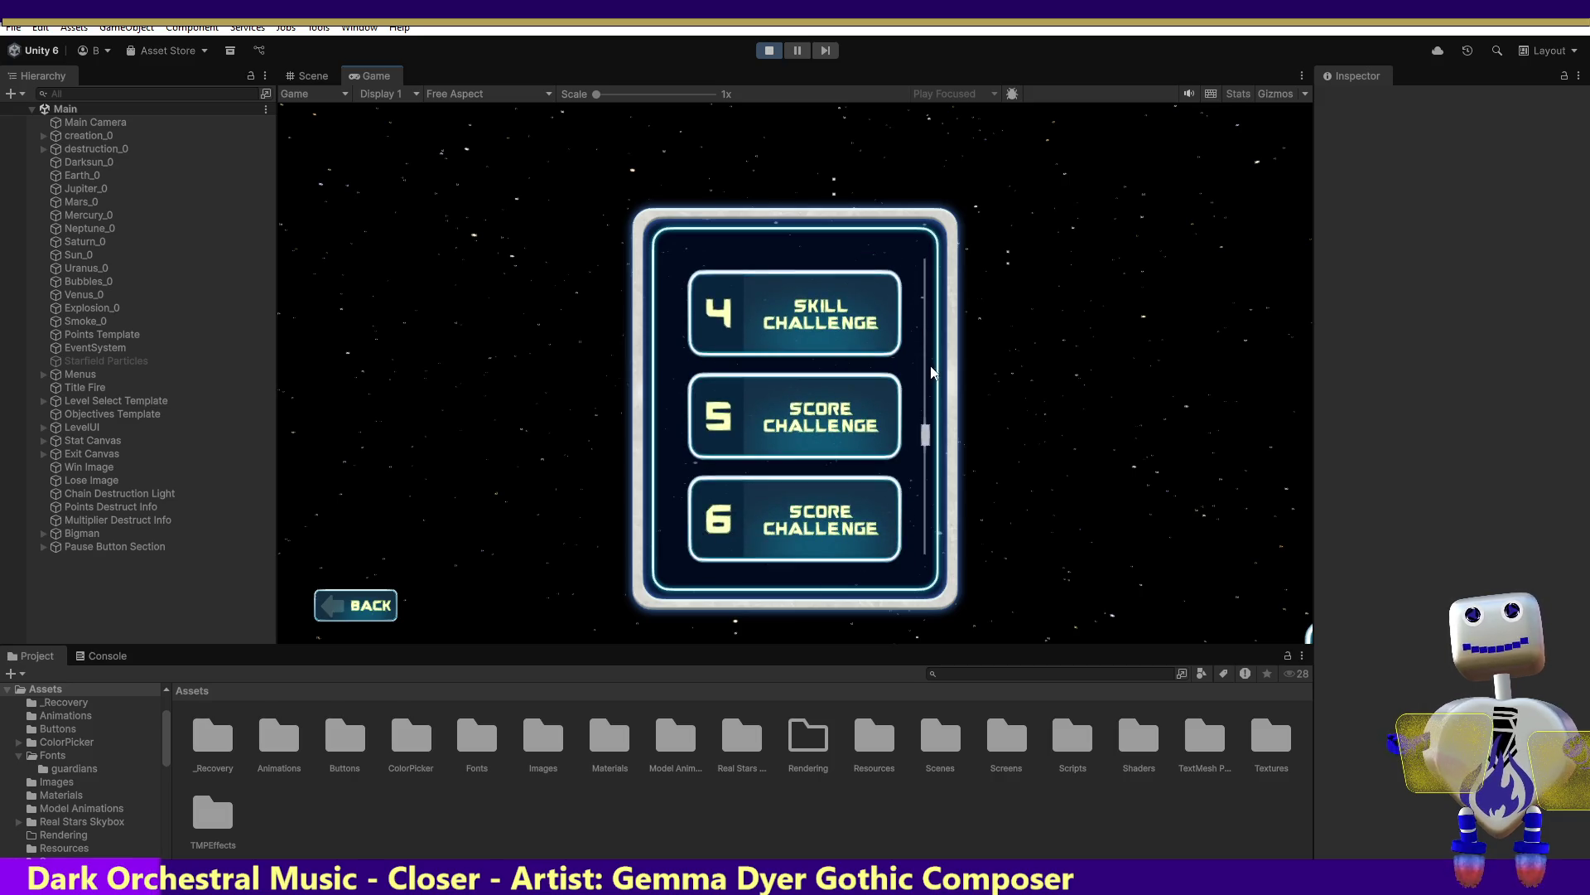
{"action": "scroll", "coordinate": [932, 349], "scroll_direction": "up", "scroll_amount": 1}
{"action": "left_click", "coordinate": [823, 354]}
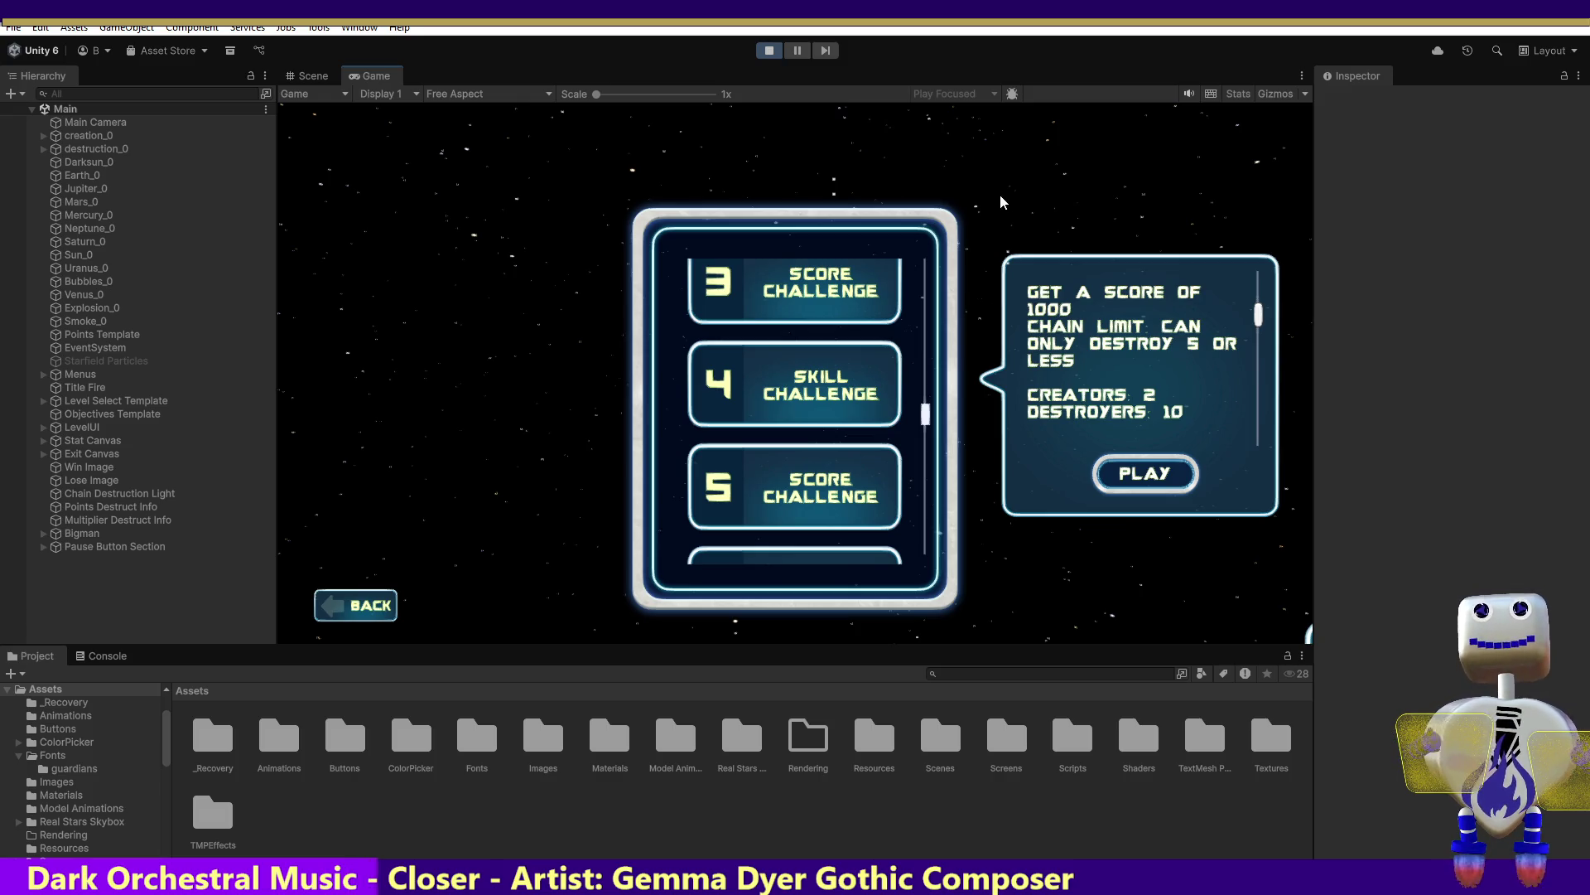
{"action": "left_click", "coordinate": [1145, 477]}
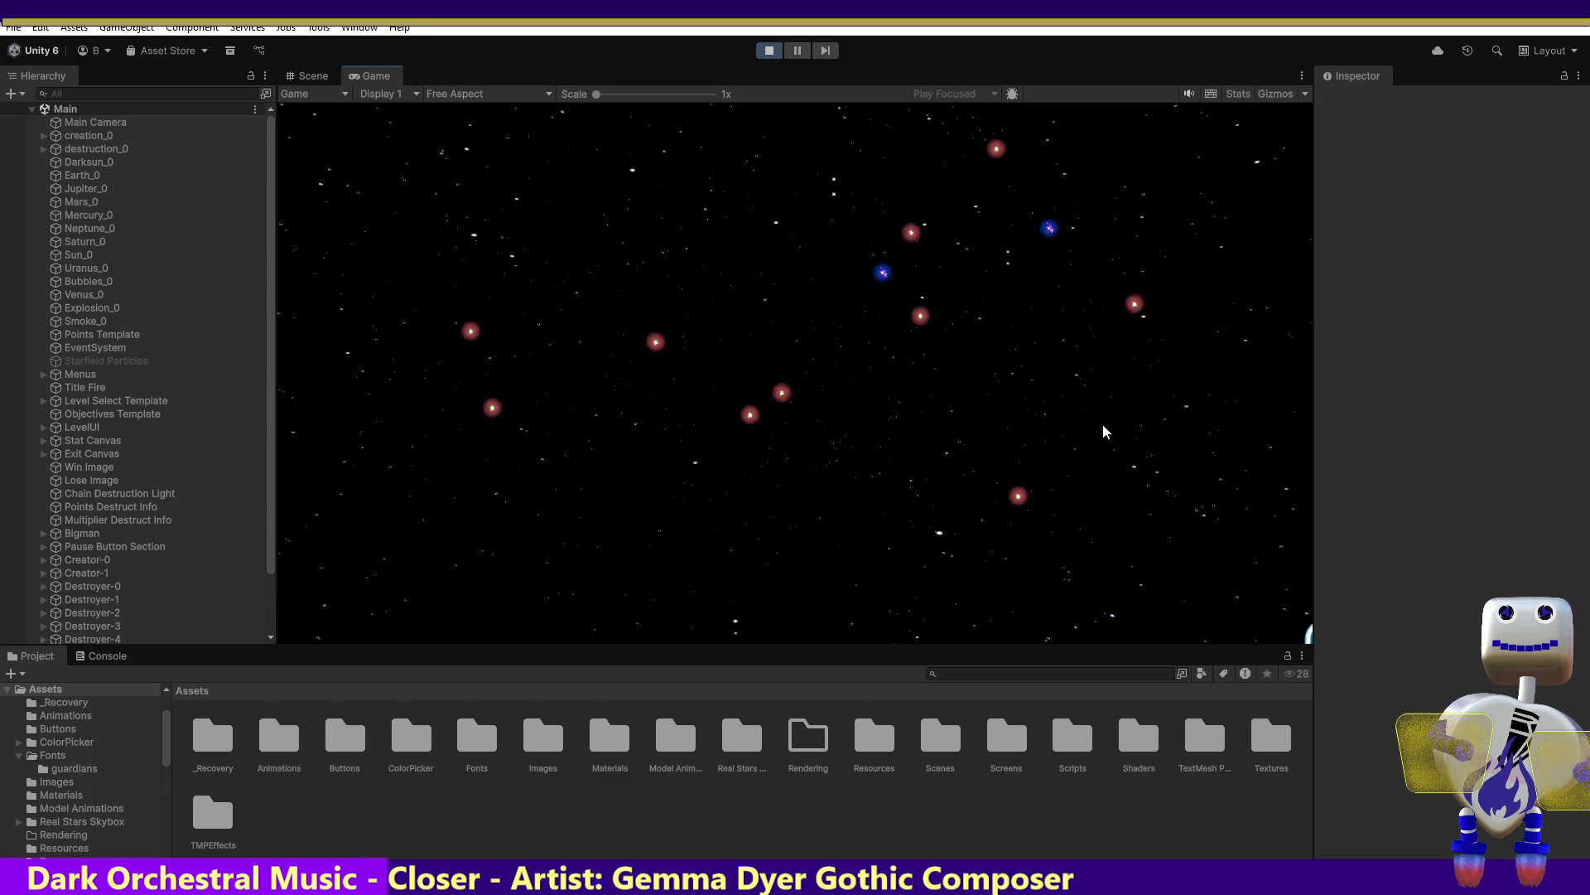
Spawn two Saturns, a Mars and a Uranus-like planet, and drag planets onto the chain
{"action": "left_click", "coordinate": [909, 415]}
{"action": "left_click", "coordinate": [842, 341]}
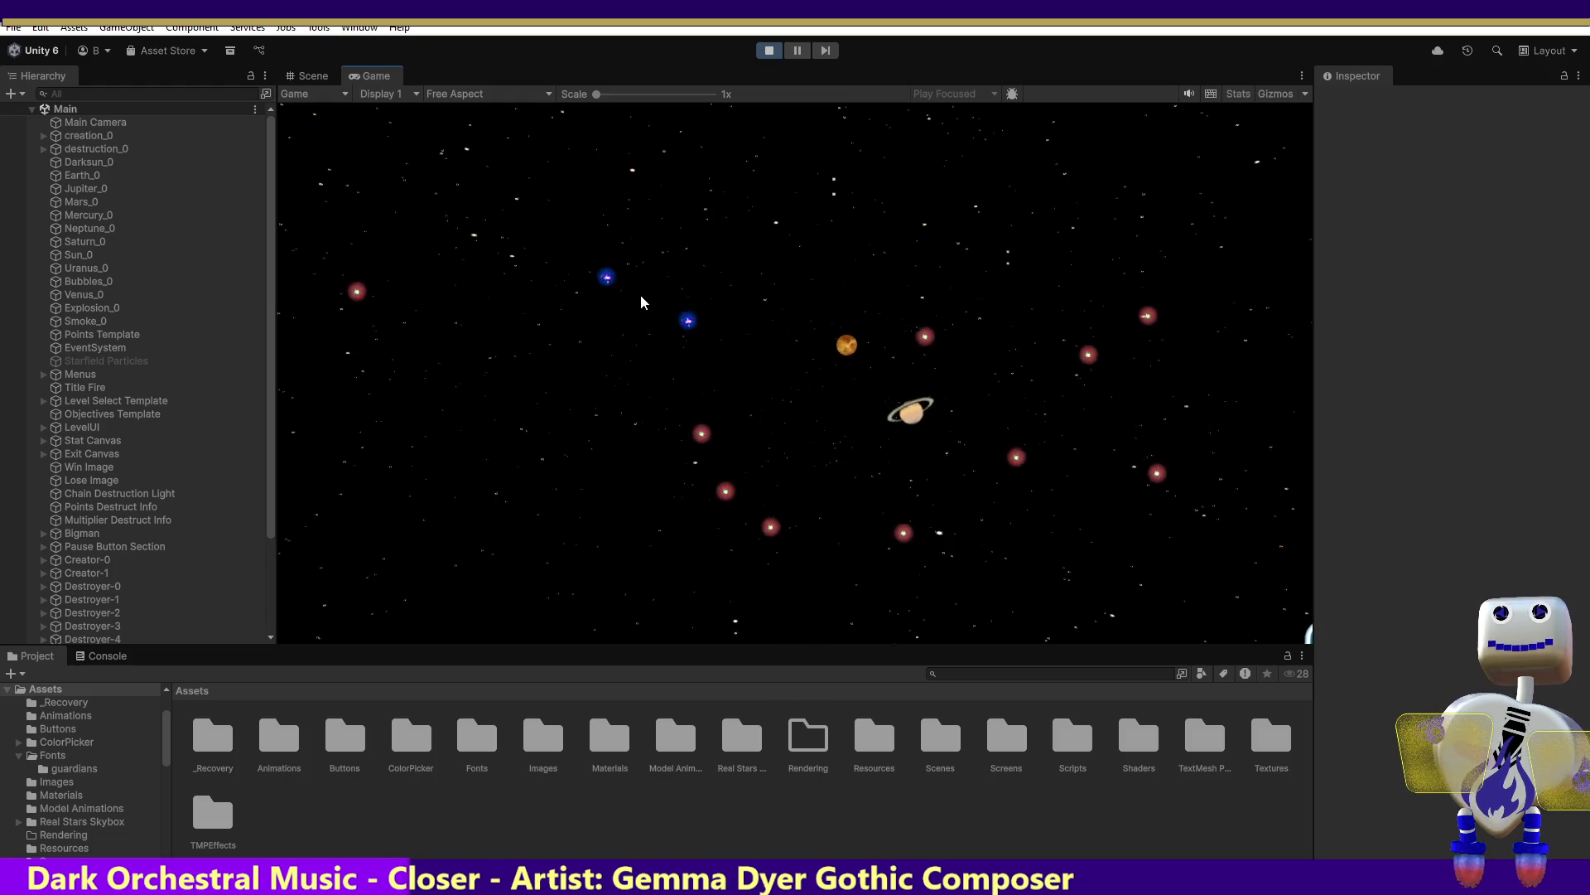
{"action": "left_click", "coordinate": [760, 387]}
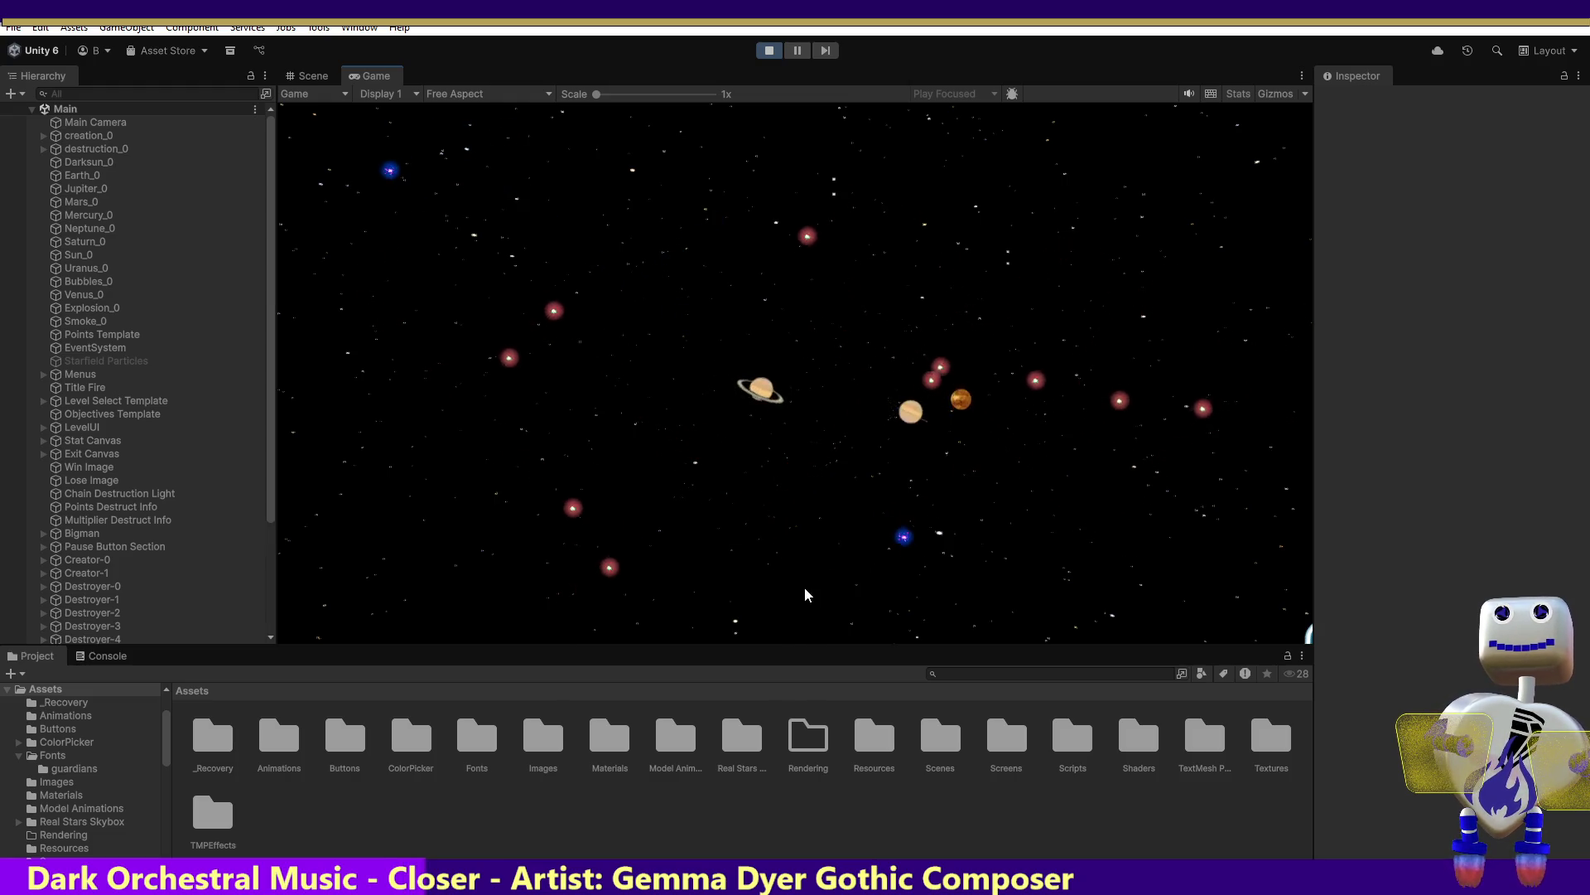
{"action": "left_click", "coordinate": [884, 606]}
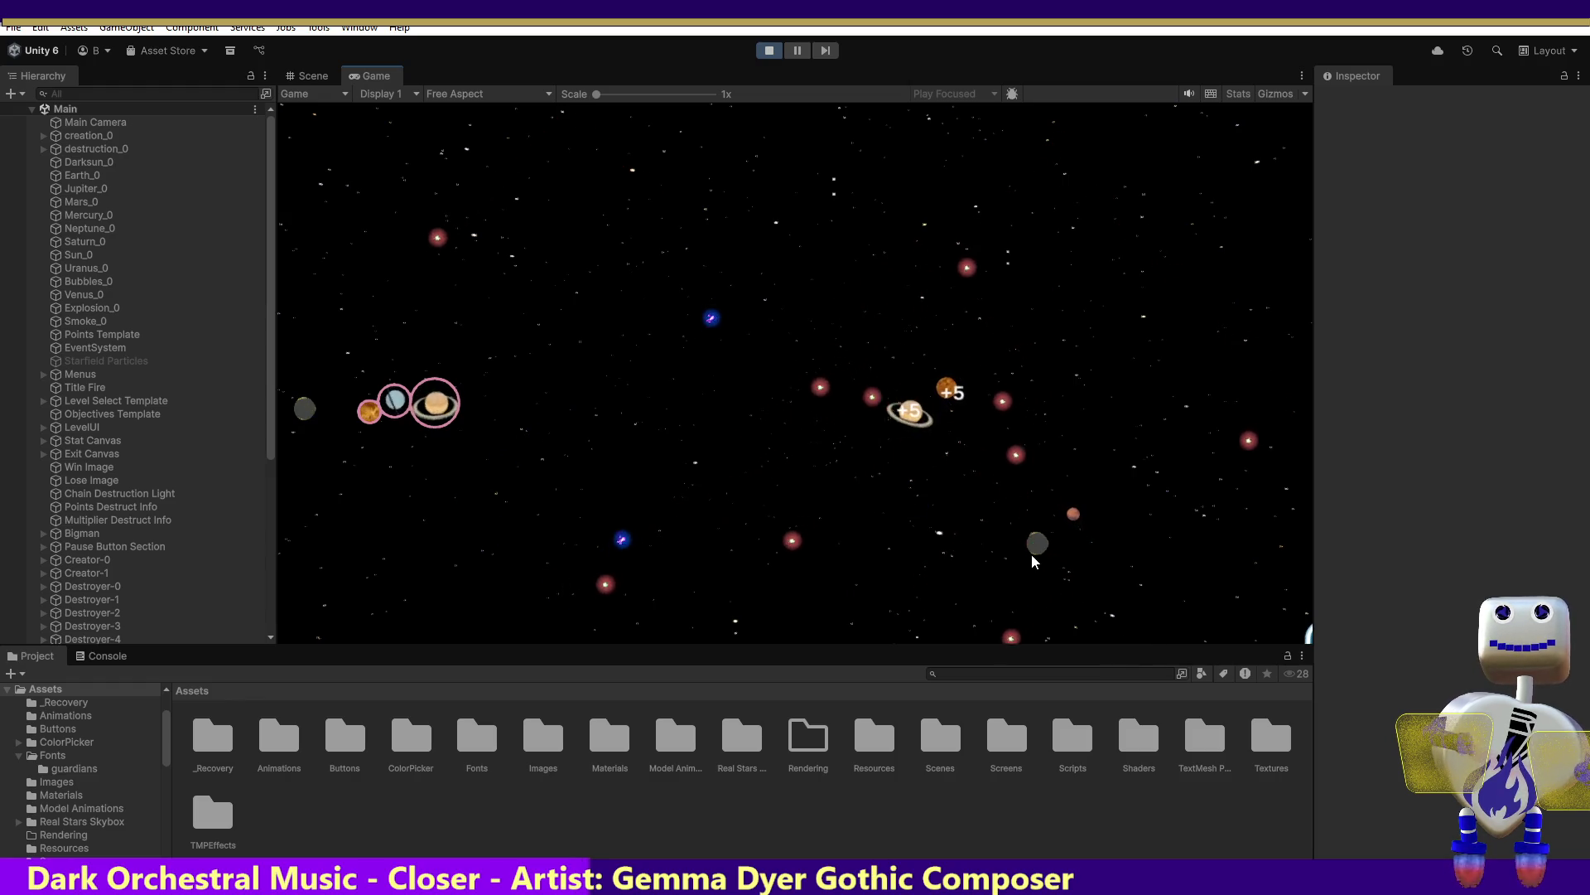
{"action": "mouse_move", "coordinate": [1022, 621]}
{"action": "left_mouse_down"}
{"action": "mouse_move", "coordinate": [671, 539]}
{"action": "mouse_move", "coordinate": [460, 420]}
{"action": "left_mouse_up"}
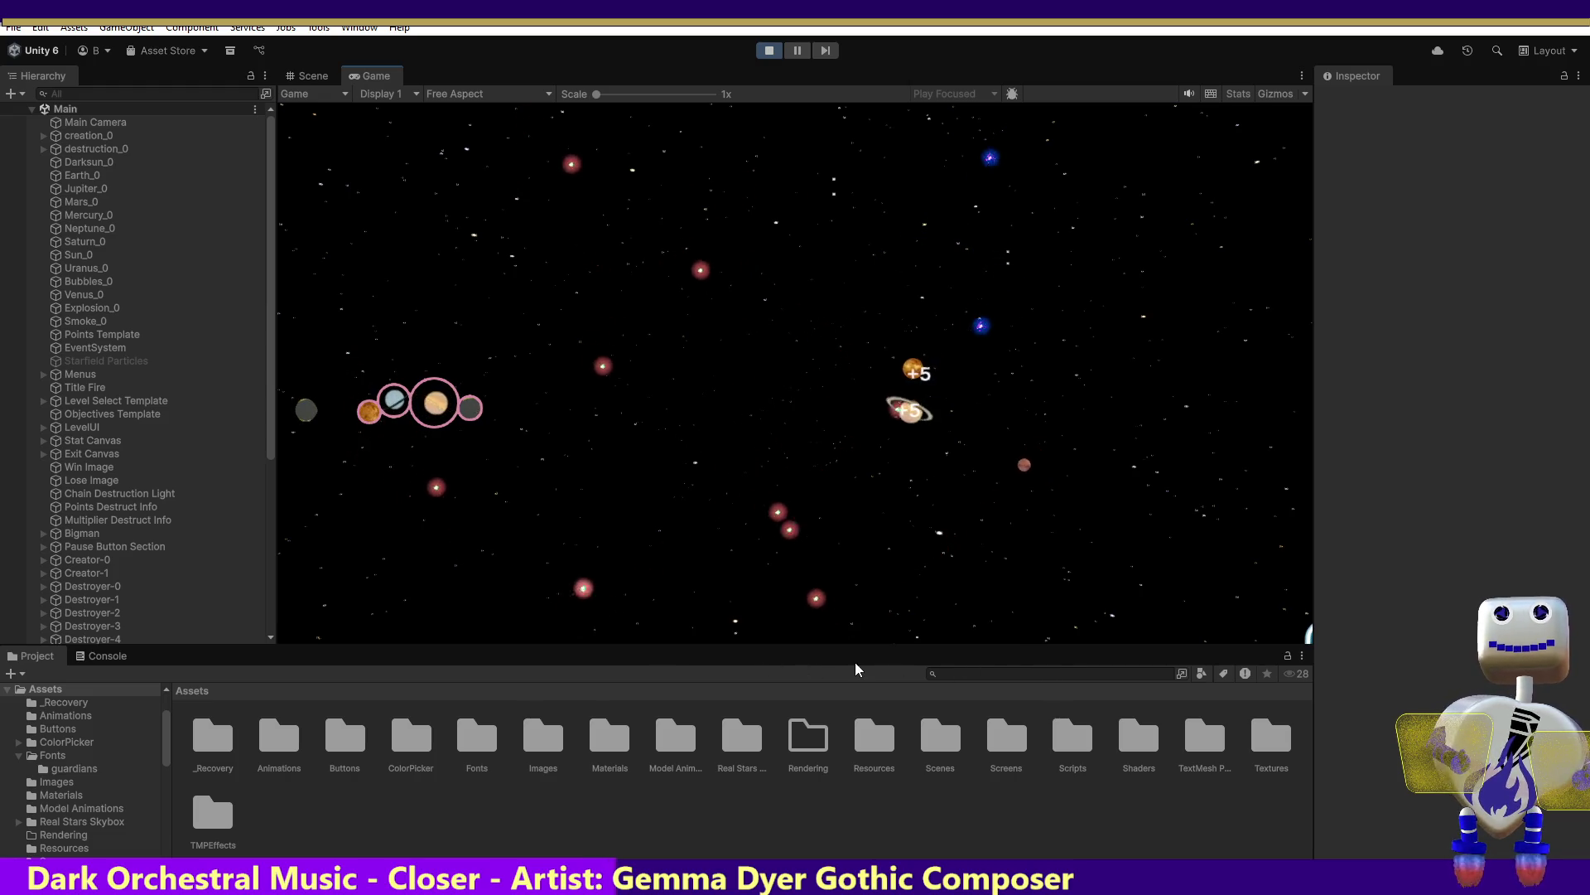
{"action": "mouse_move", "coordinate": [920, 412]}
{"action": "left_mouse_down"}
{"action": "mouse_move", "coordinate": [887, 483]}
{"action": "mouse_move", "coordinate": [650, 555]}
{"action": "mouse_move", "coordinate": [558, 415]}
{"action": "mouse_move", "coordinate": [504, 413]}
{"action": "left_mouse_up"}
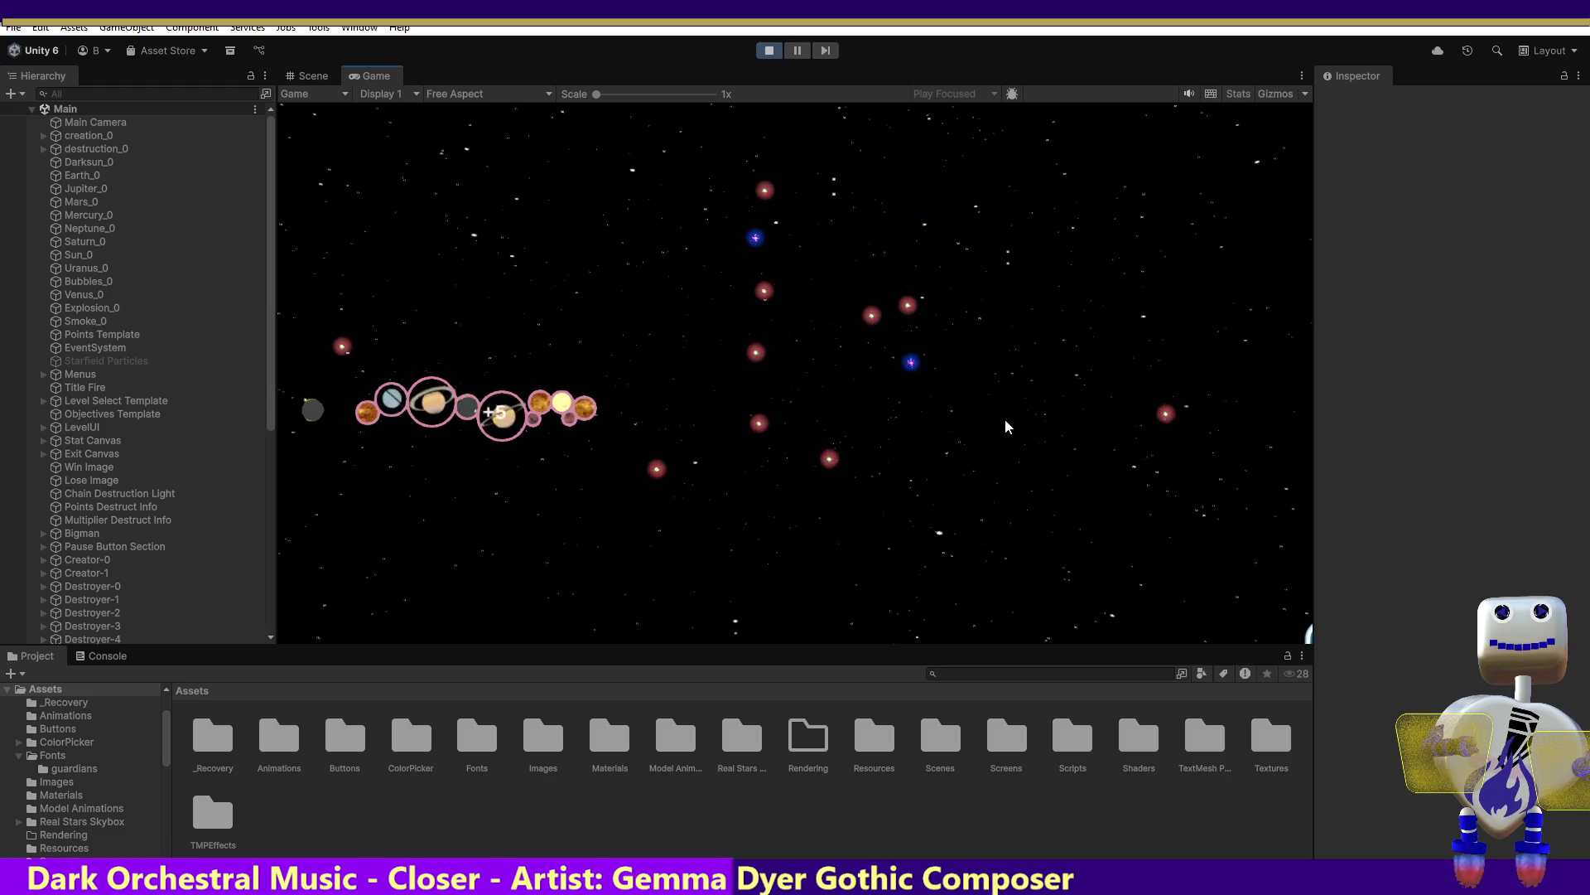
Add a Jupiter and a grey planet, swing the chain head left to crash, and spawn another Jupiter
{"action": "left_click", "coordinate": [1012, 270]}
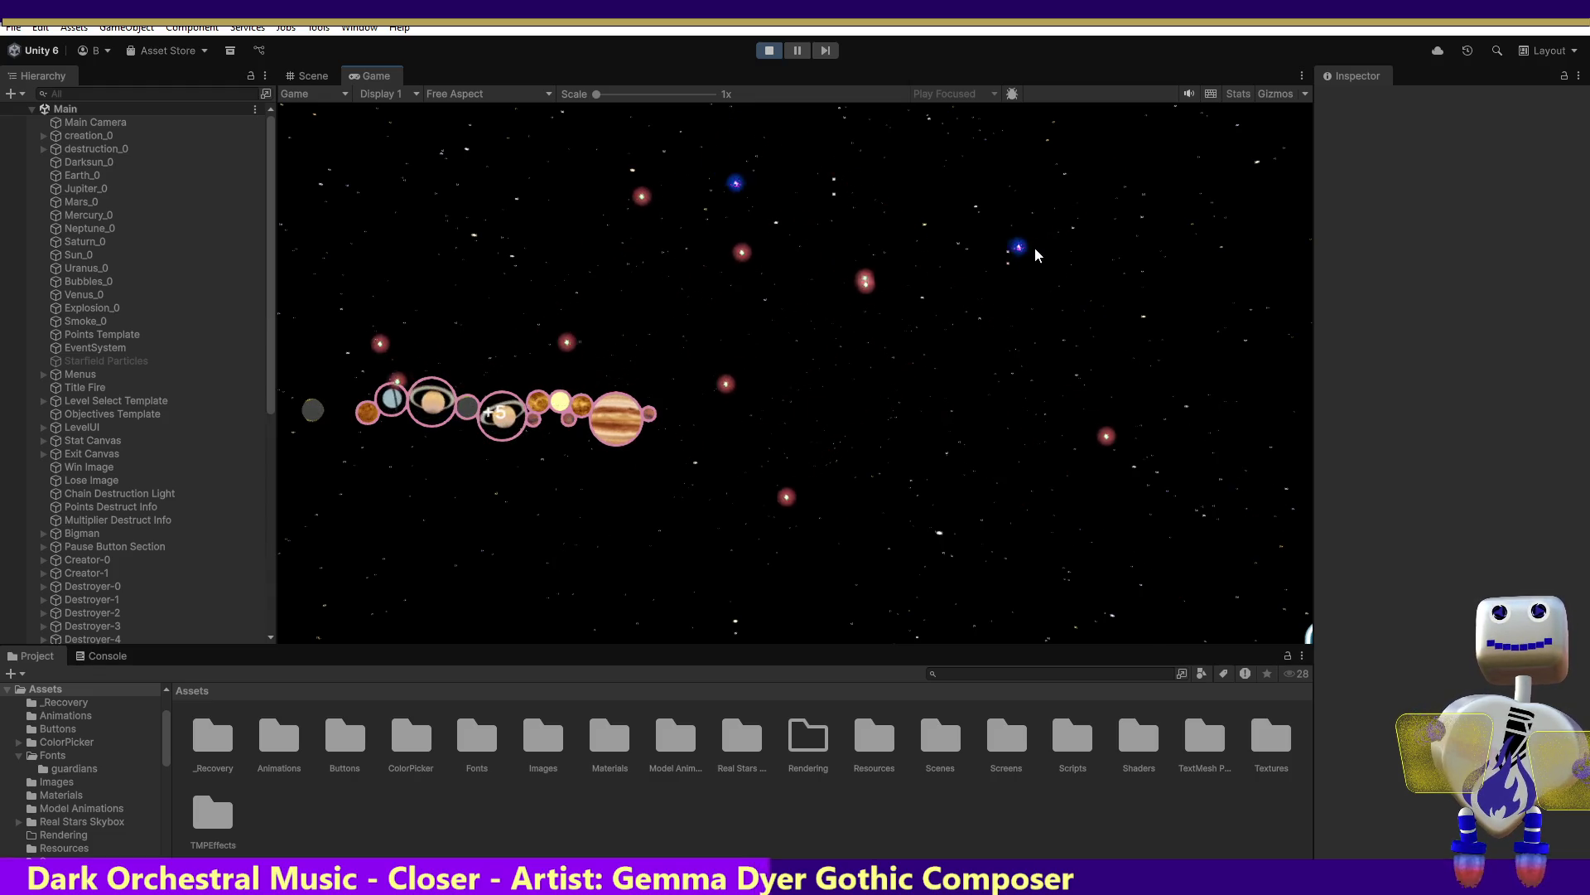
{"action": "left_click", "coordinate": [909, 334]}
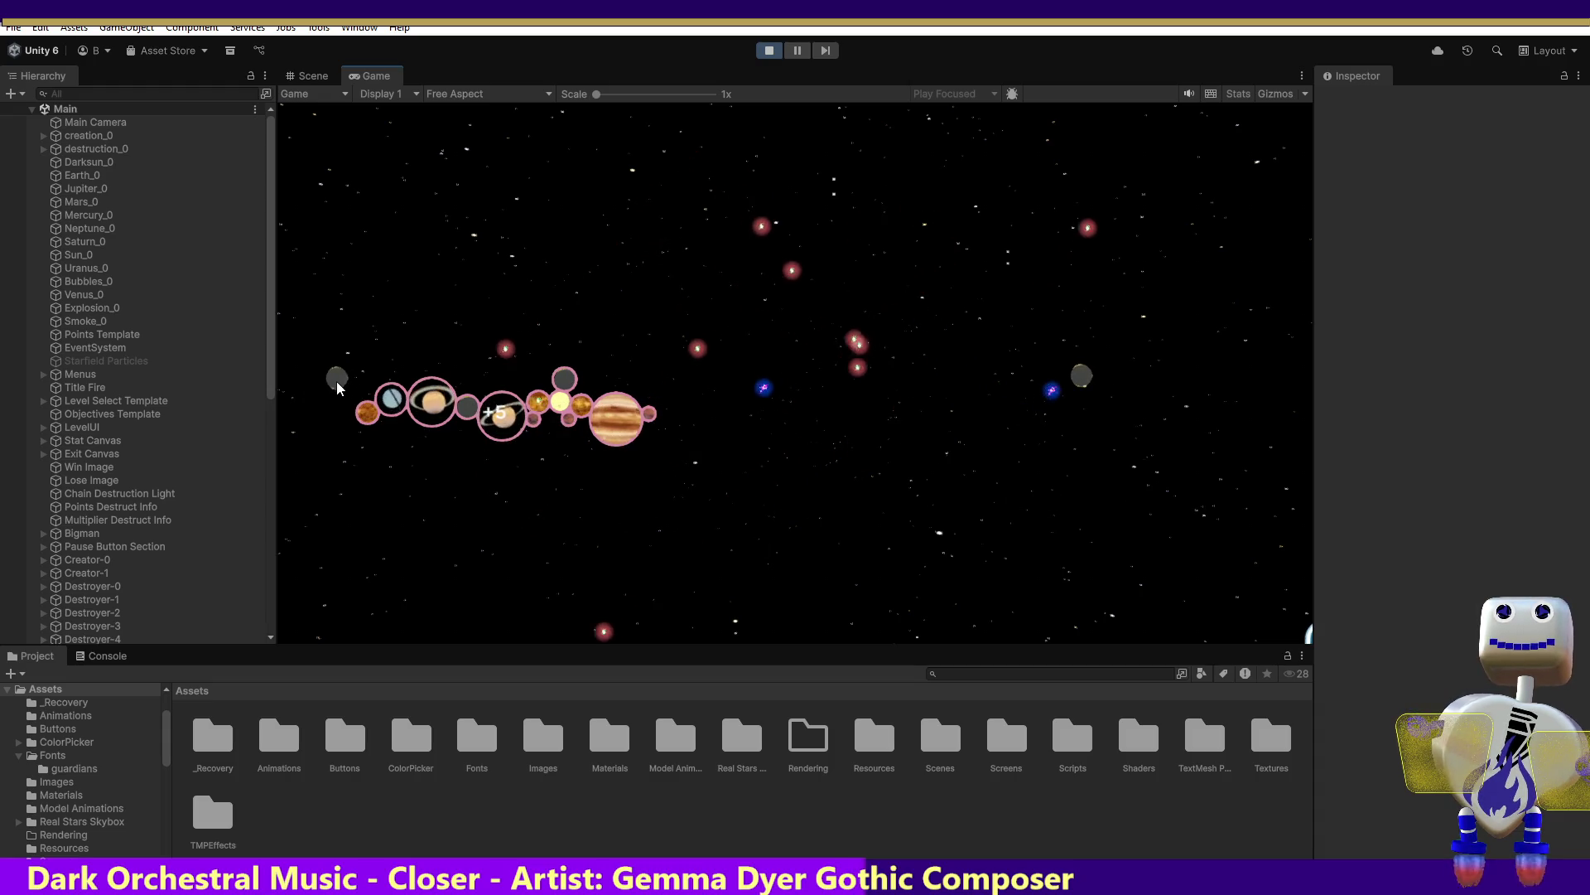
{"action": "mouse_move", "coordinate": [334, 406]}
{"action": "left_mouse_down"}
{"action": "mouse_move", "coordinate": [360, 383]}
{"action": "mouse_move", "coordinate": [337, 374]}
{"action": "mouse_move", "coordinate": [325, 429]}
{"action": "left_mouse_up"}
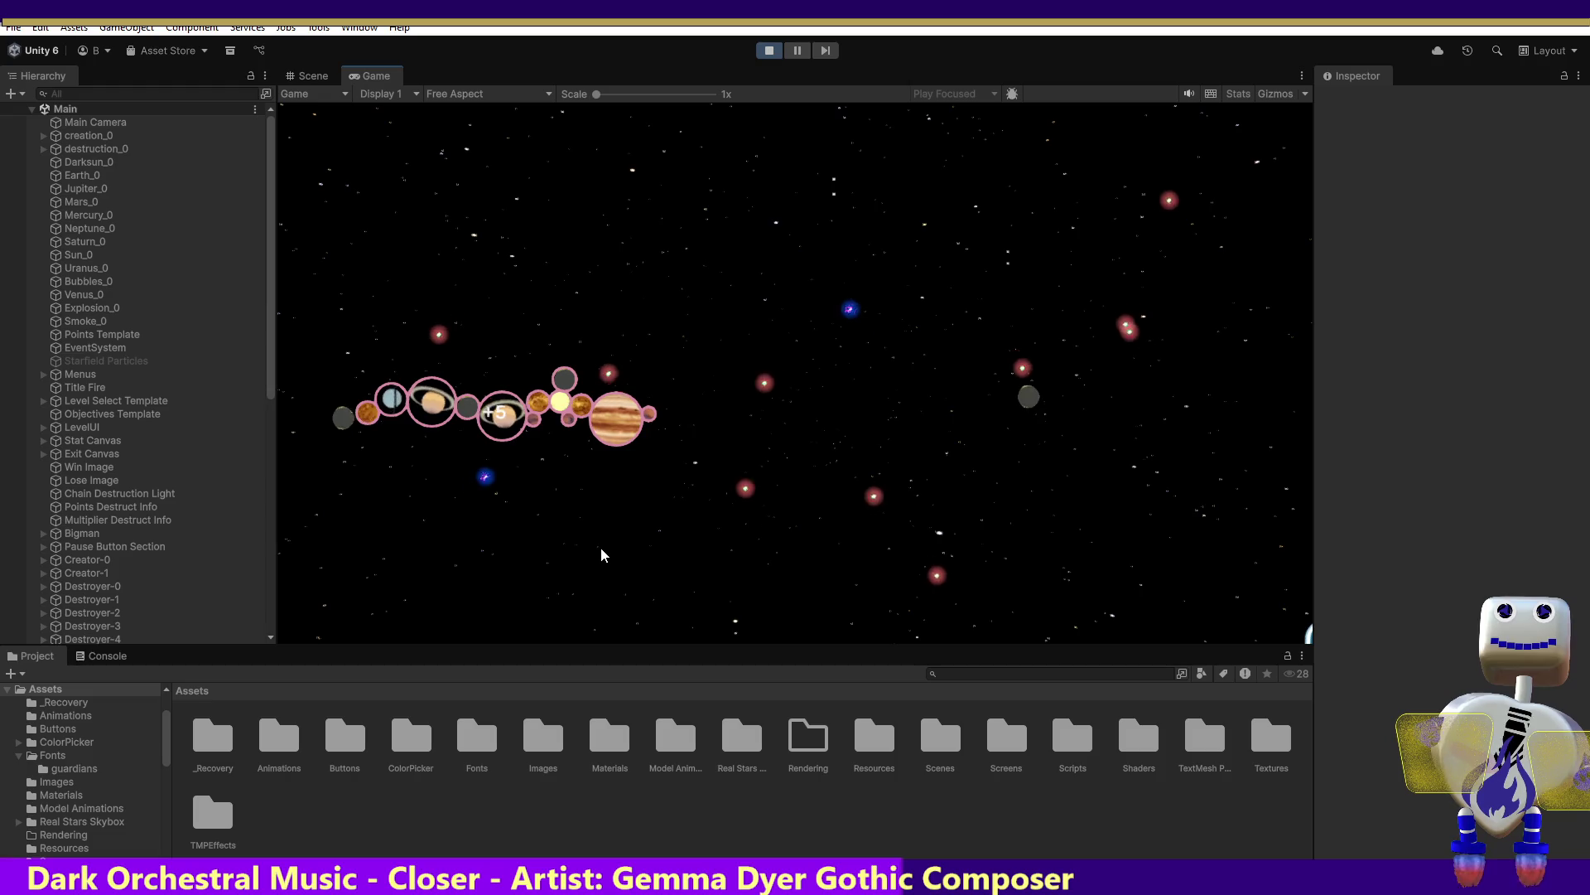
{"action": "mouse_move", "coordinate": [1003, 402]}
{"action": "left_mouse_down"}
{"action": "mouse_move", "coordinate": [1026, 400]}
{"action": "mouse_move", "coordinate": [766, 327]}
{"action": "mouse_move", "coordinate": [397, 269]}
{"action": "mouse_move", "coordinate": [302, 286]}
{"action": "mouse_move", "coordinate": [373, 265]}
{"action": "left_mouse_up"}
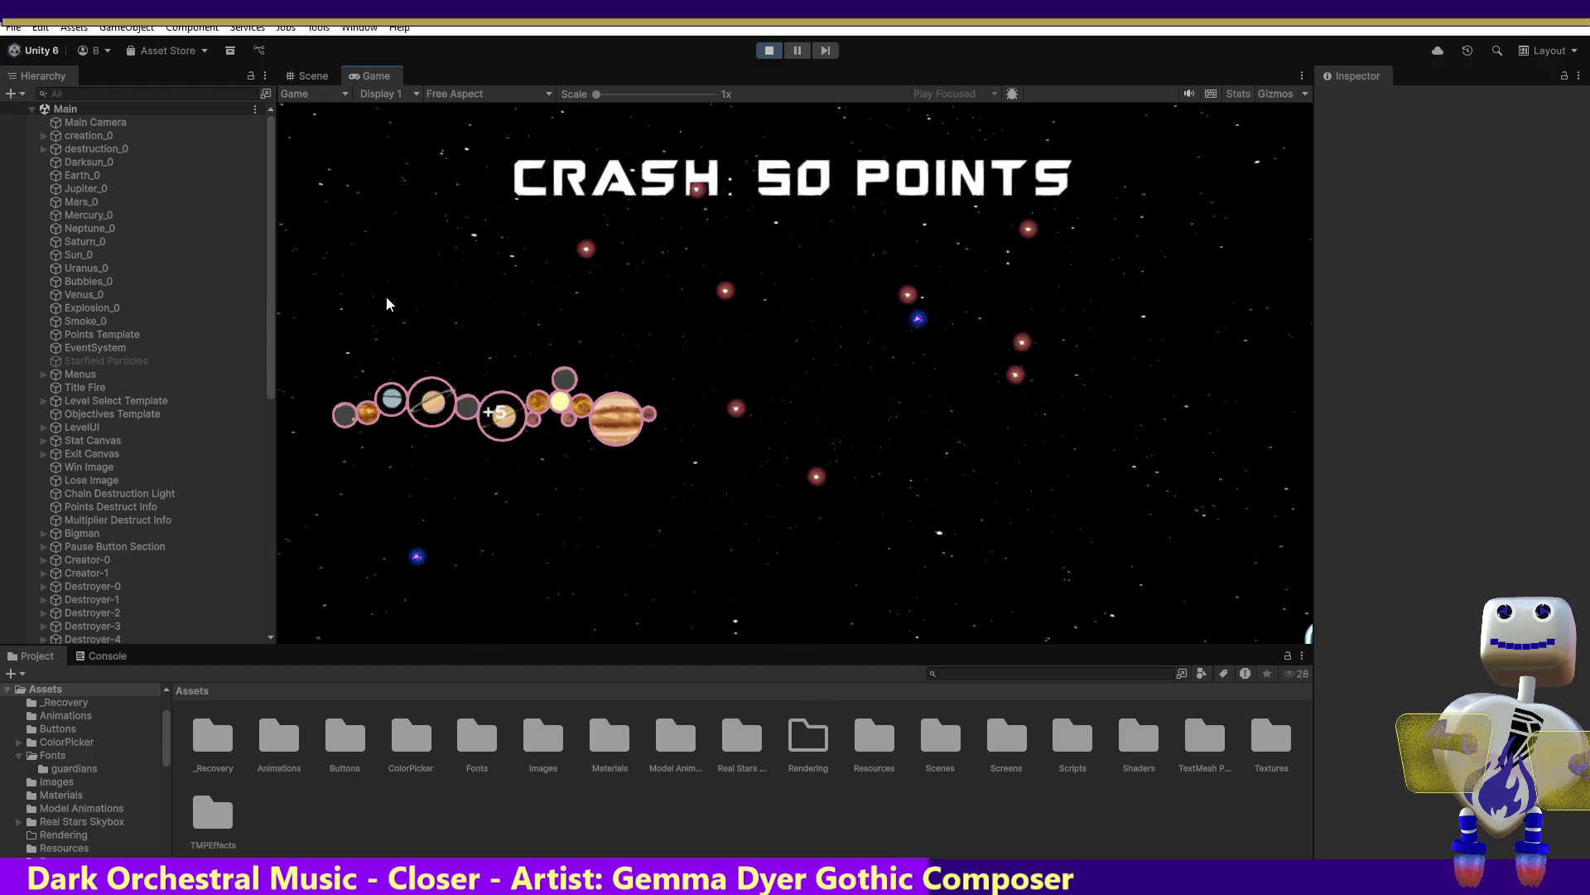
{"action": "mouse_move", "coordinate": [1002, 326]}
{"action": "left_mouse_down"}
{"action": "mouse_move", "coordinate": [1204, 476]}
{"action": "mouse_move", "coordinate": [1219, 414]}
{"action": "left_mouse_up"}
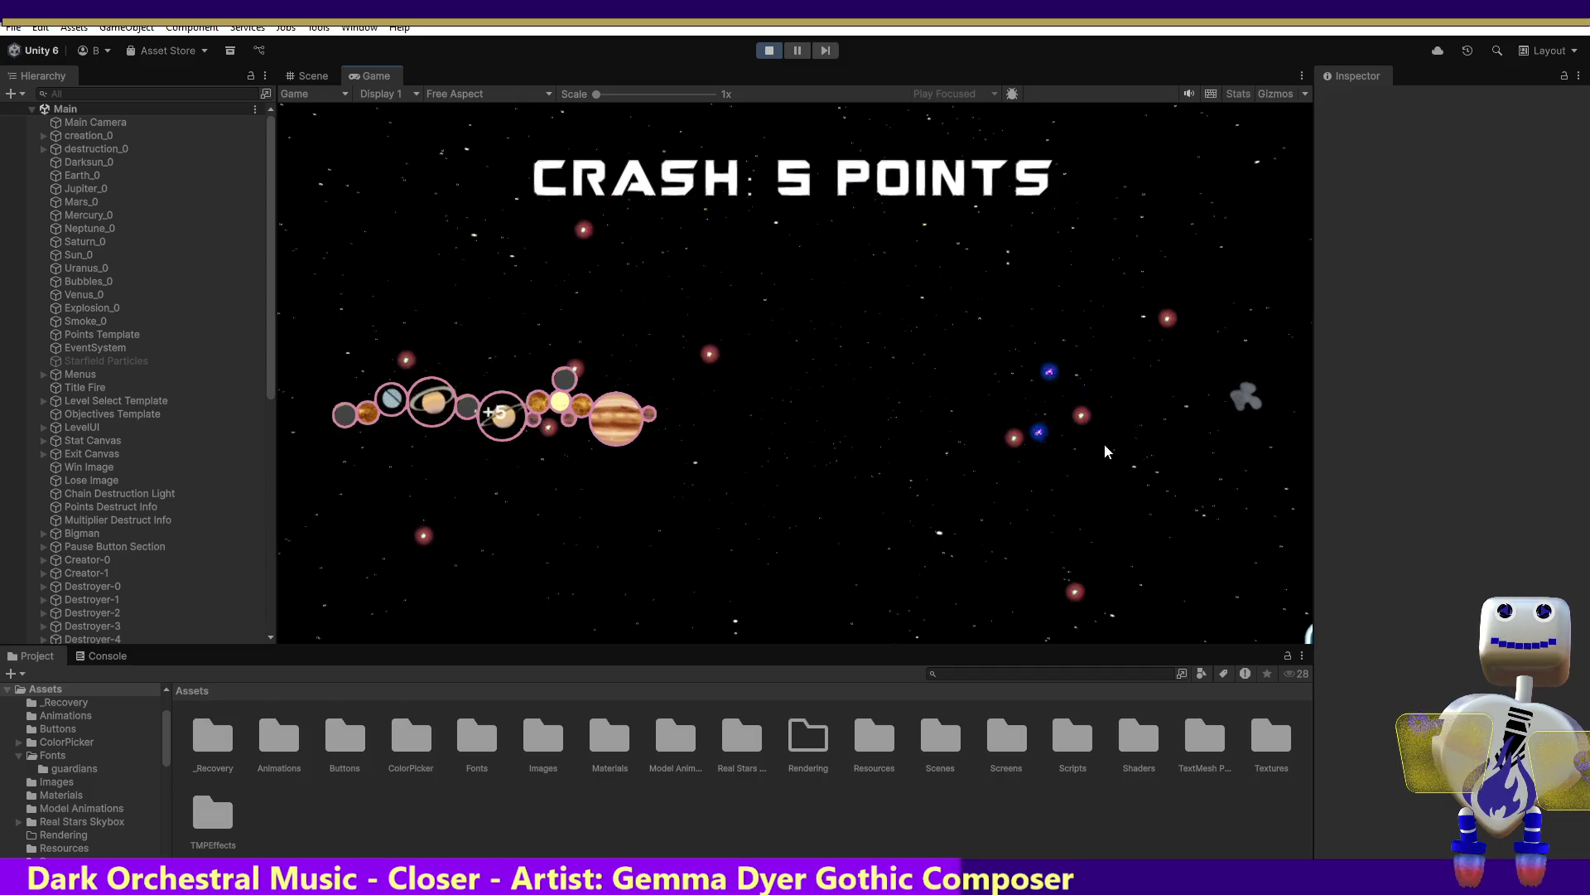
Pop five drifting orbs, then crash the long chain, losing with 2399 points
{"action": "left_click", "coordinate": [875, 445]}
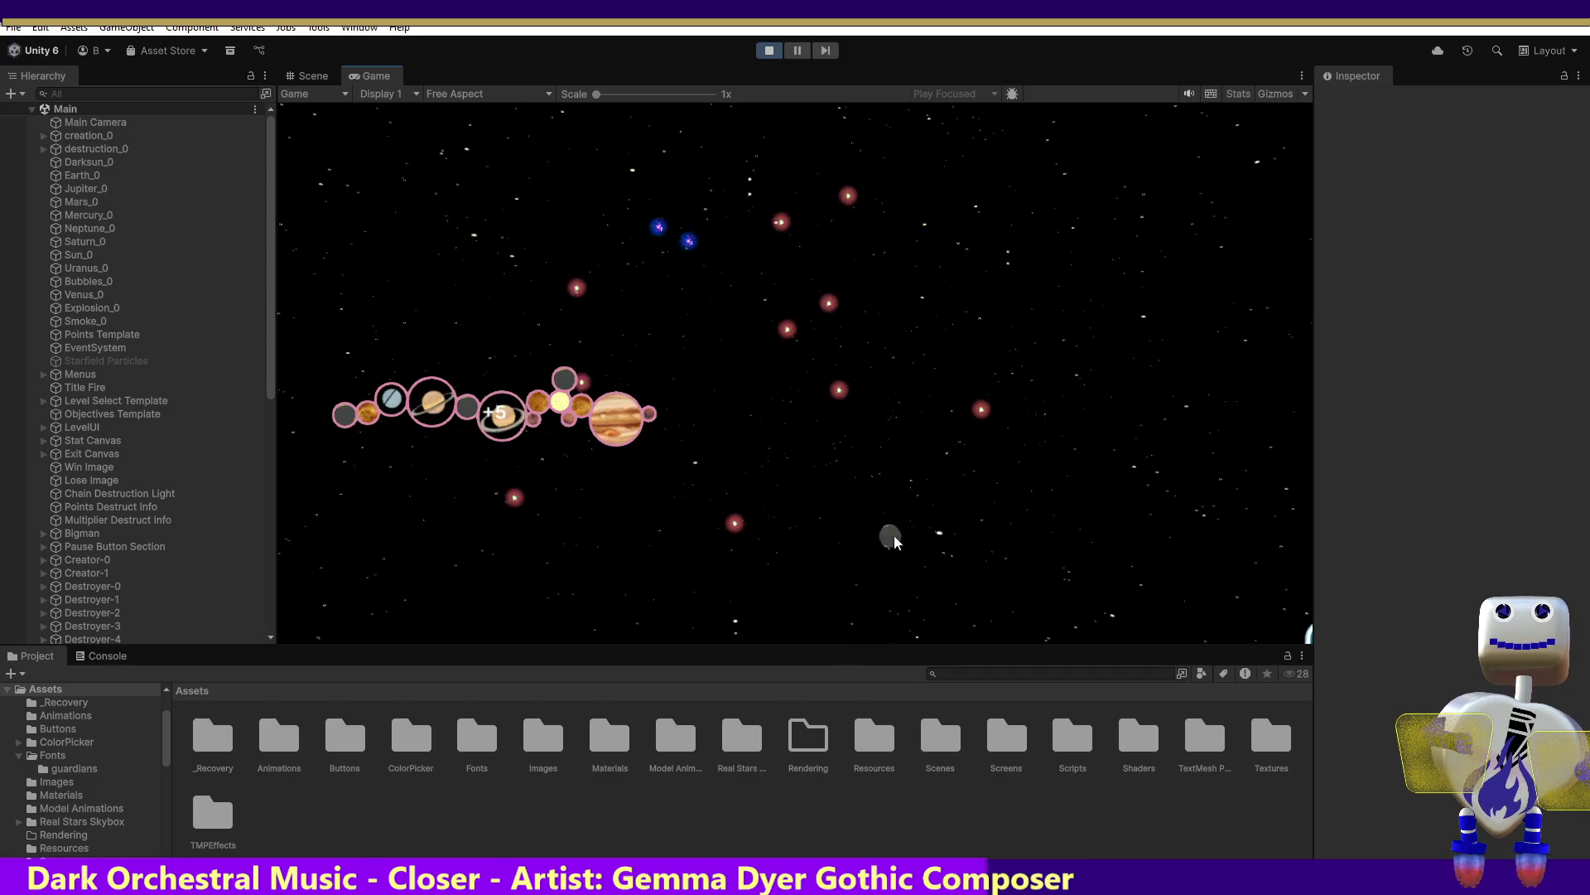
{"action": "left_click", "coordinate": [412, 597]}
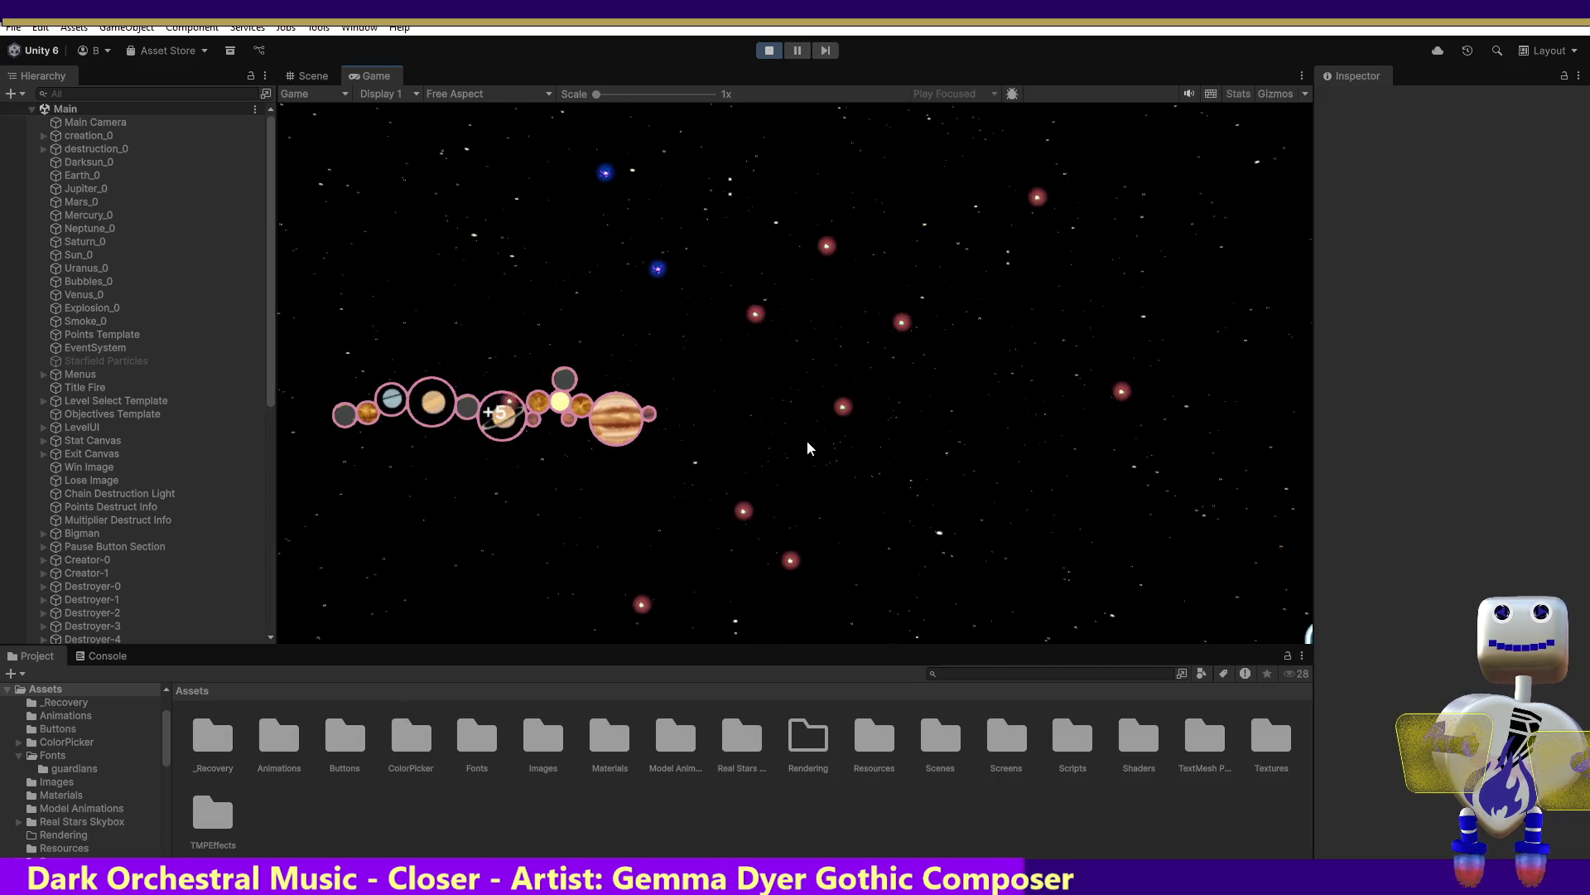
{"action": "left_click", "coordinate": [817, 245]}
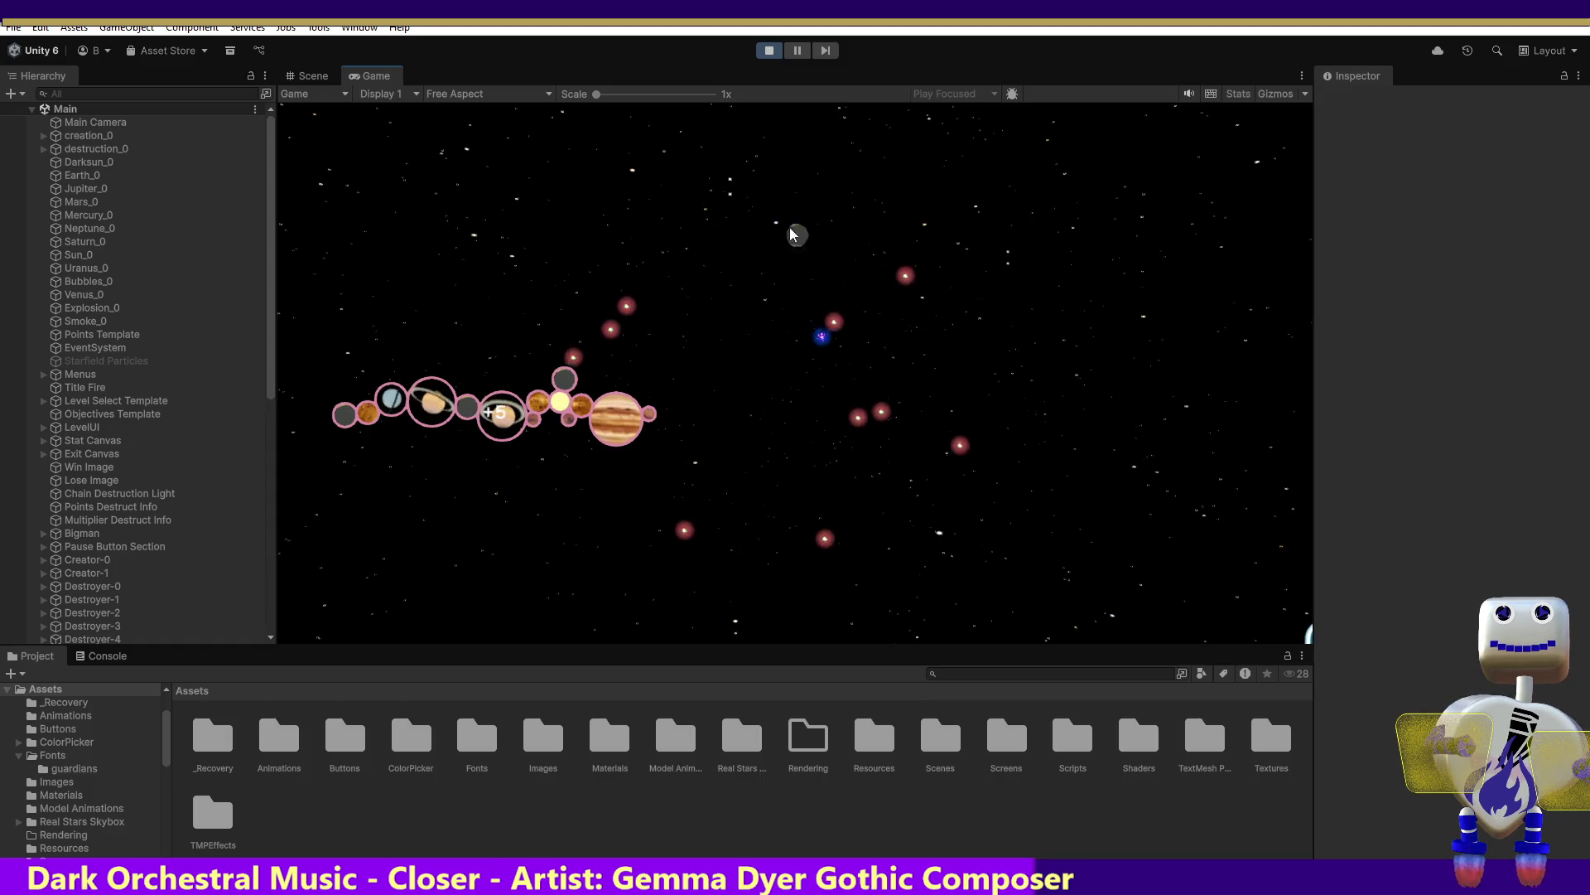
{"action": "left_click", "coordinate": [301, 418]}
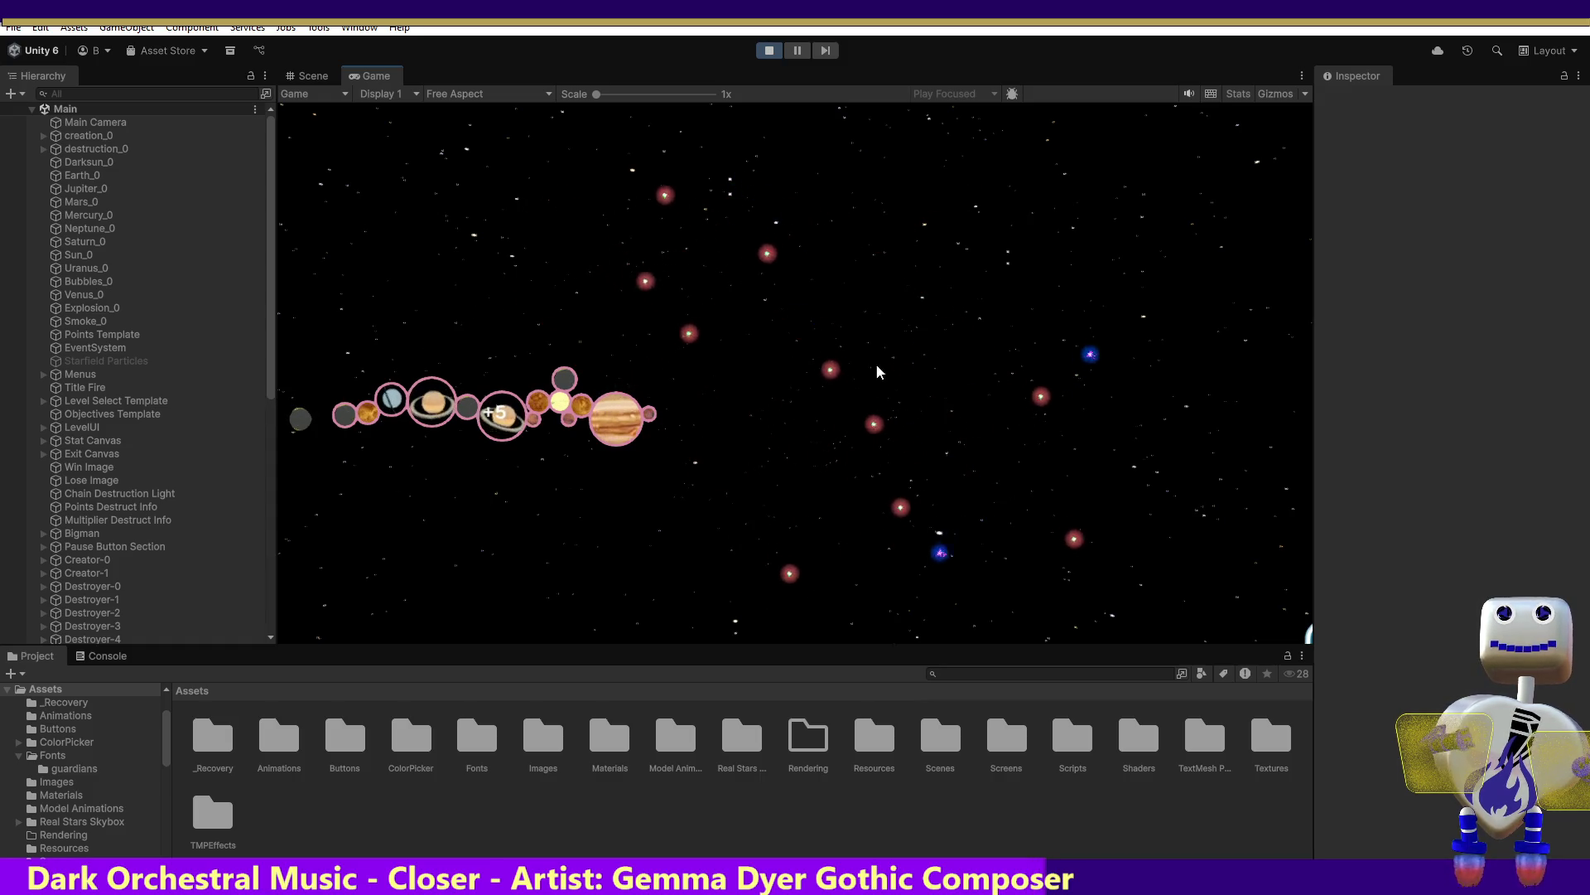
{"action": "left_click", "coordinate": [1129, 308]}
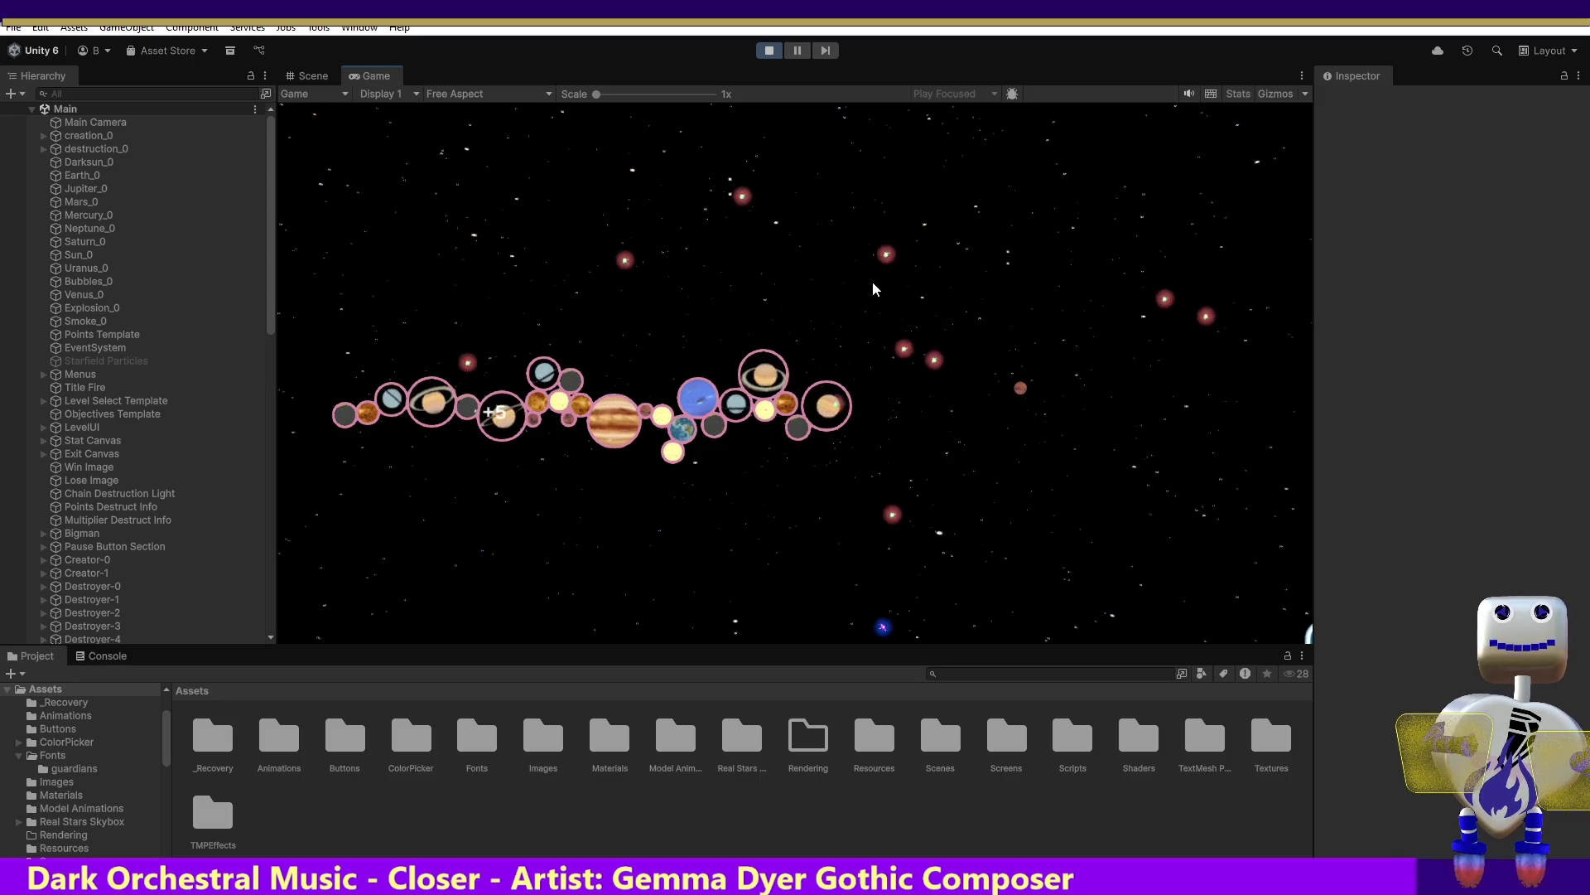
{"action": "left_click", "coordinate": [845, 394]}
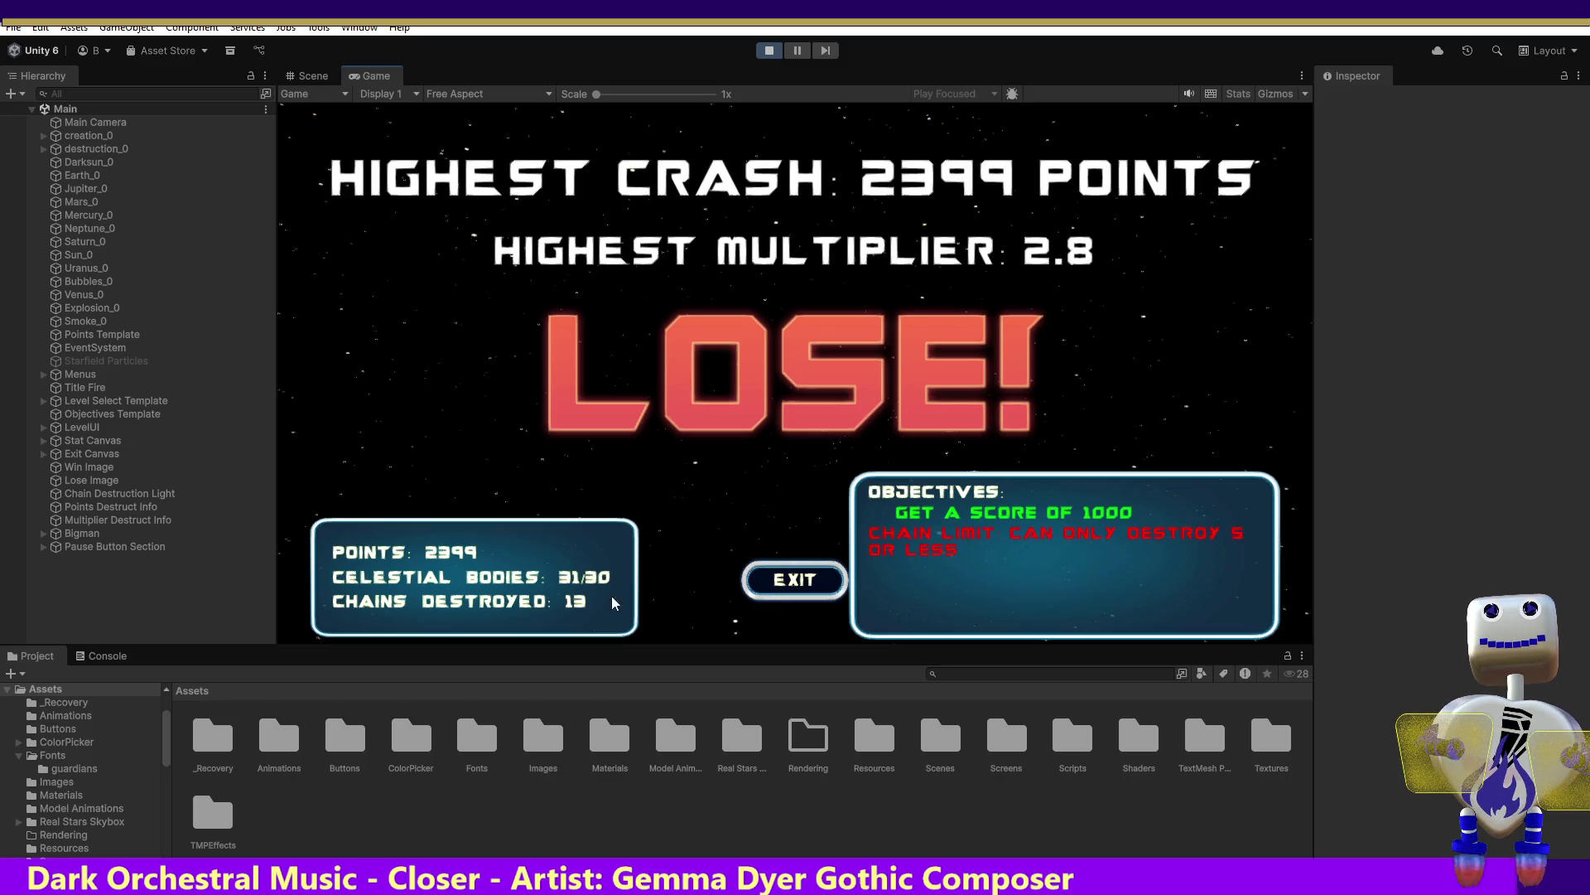
Exit the LOSE! screen, pick Skill Challenge 4 in level select, and replay it
{"action": "left_click", "coordinate": [809, 582]}
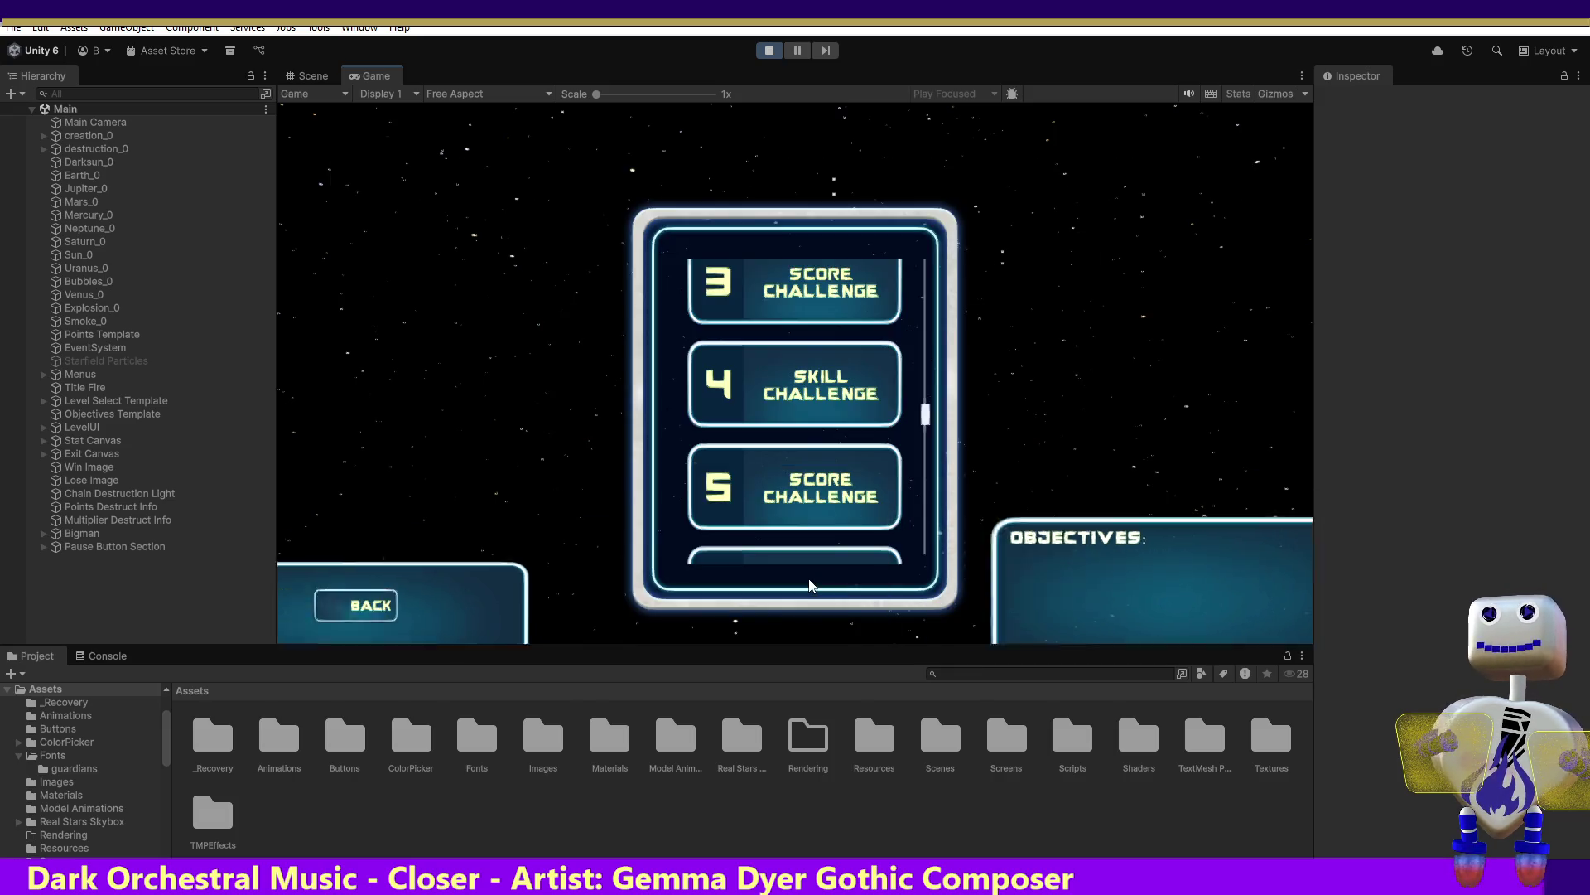
{"action": "left_click", "coordinate": [817, 503]}
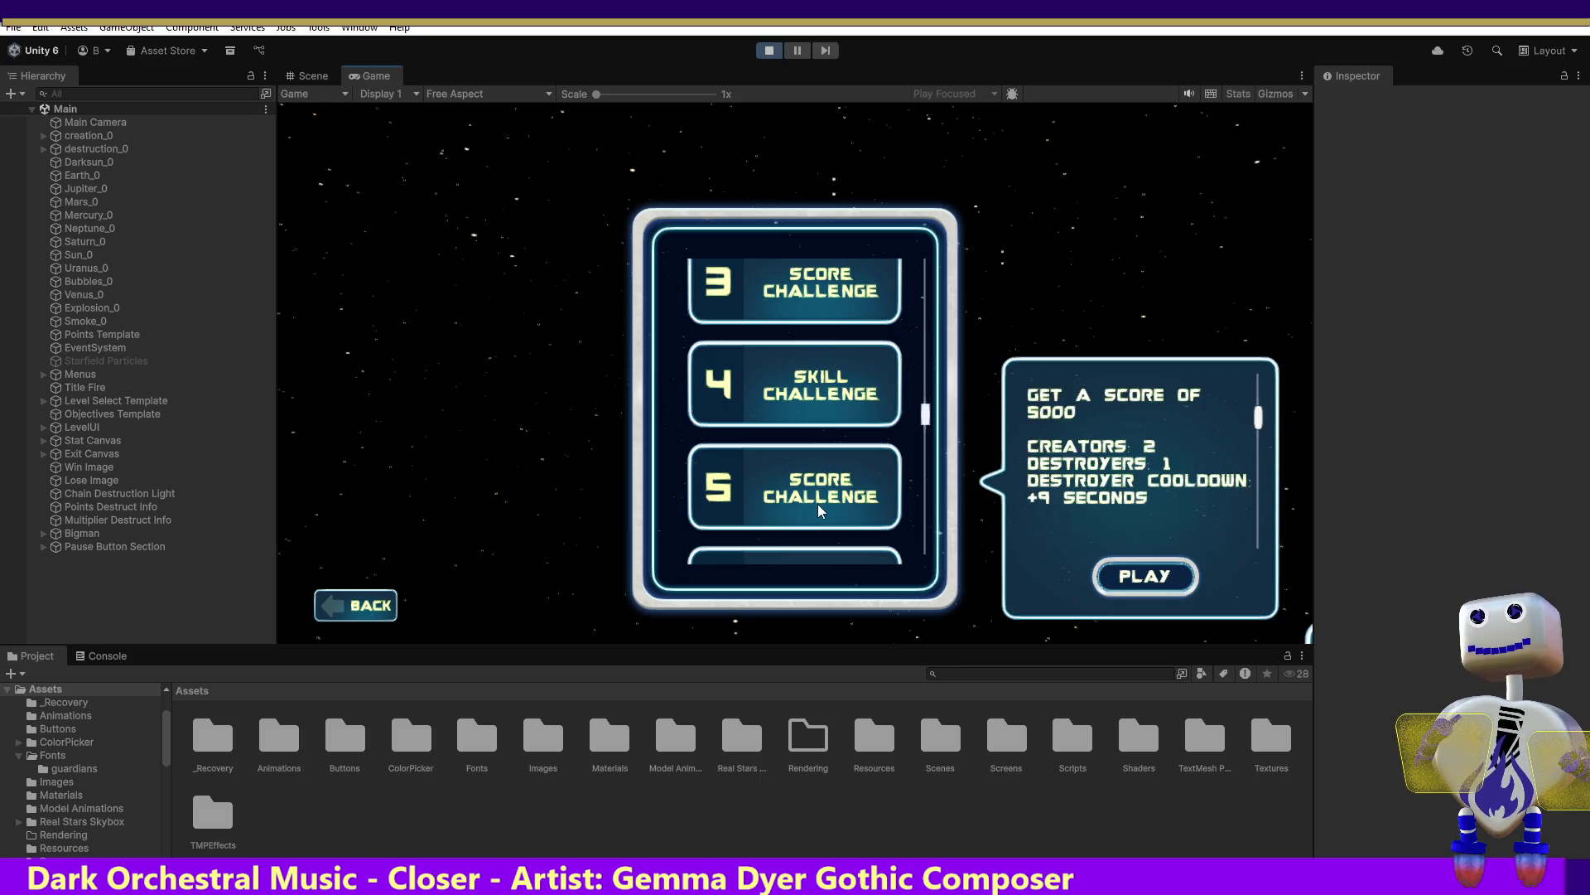
{"action": "left_click", "coordinate": [819, 417]}
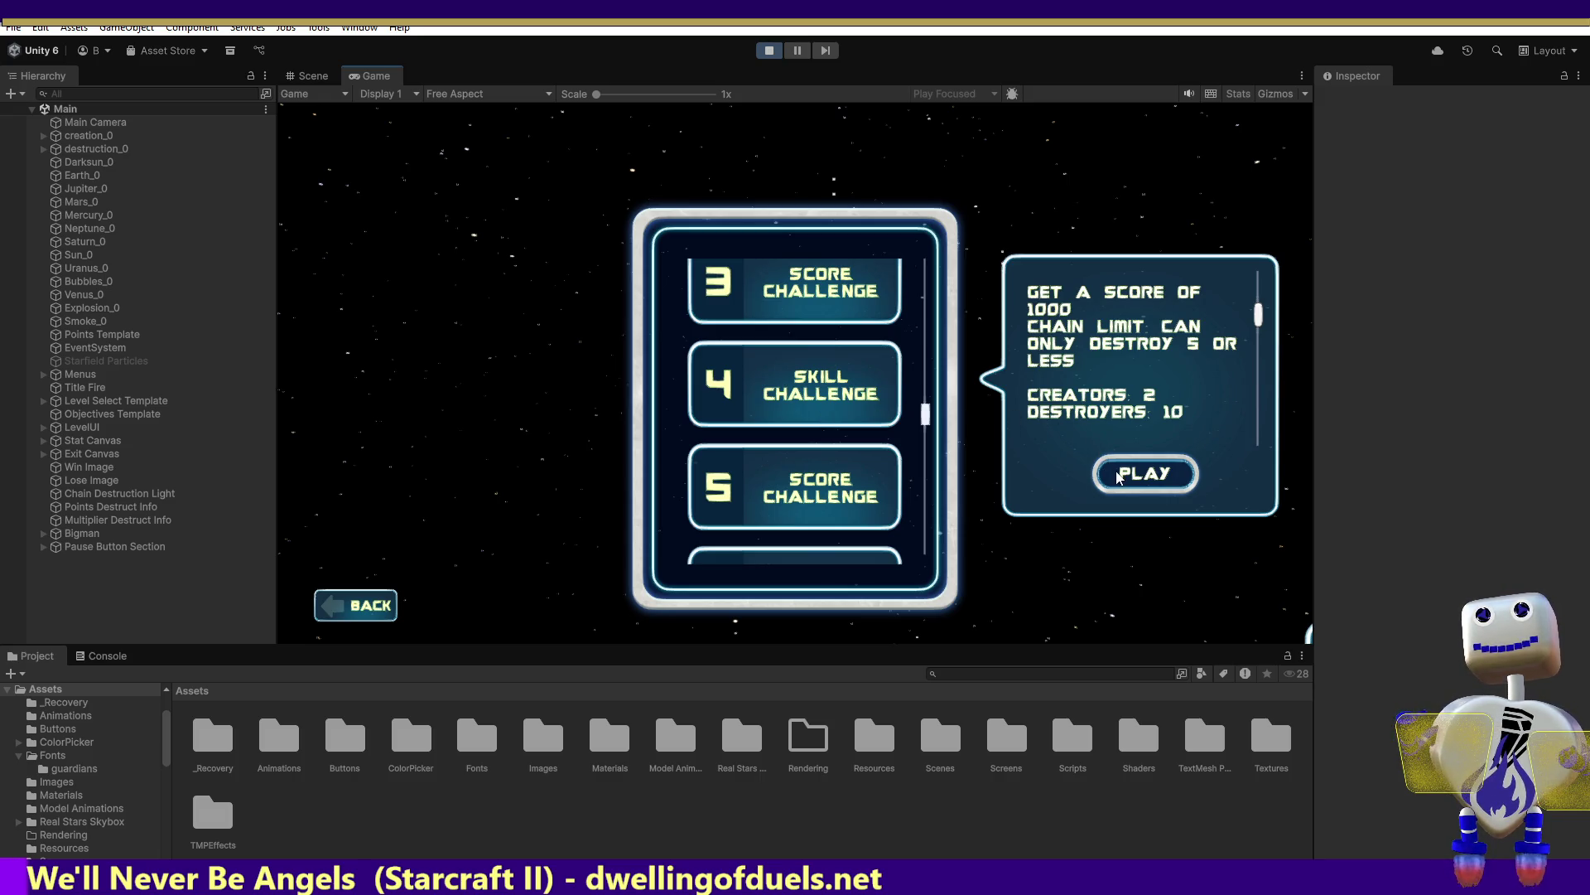
{"action": "left_click", "coordinate": [1160, 460]}
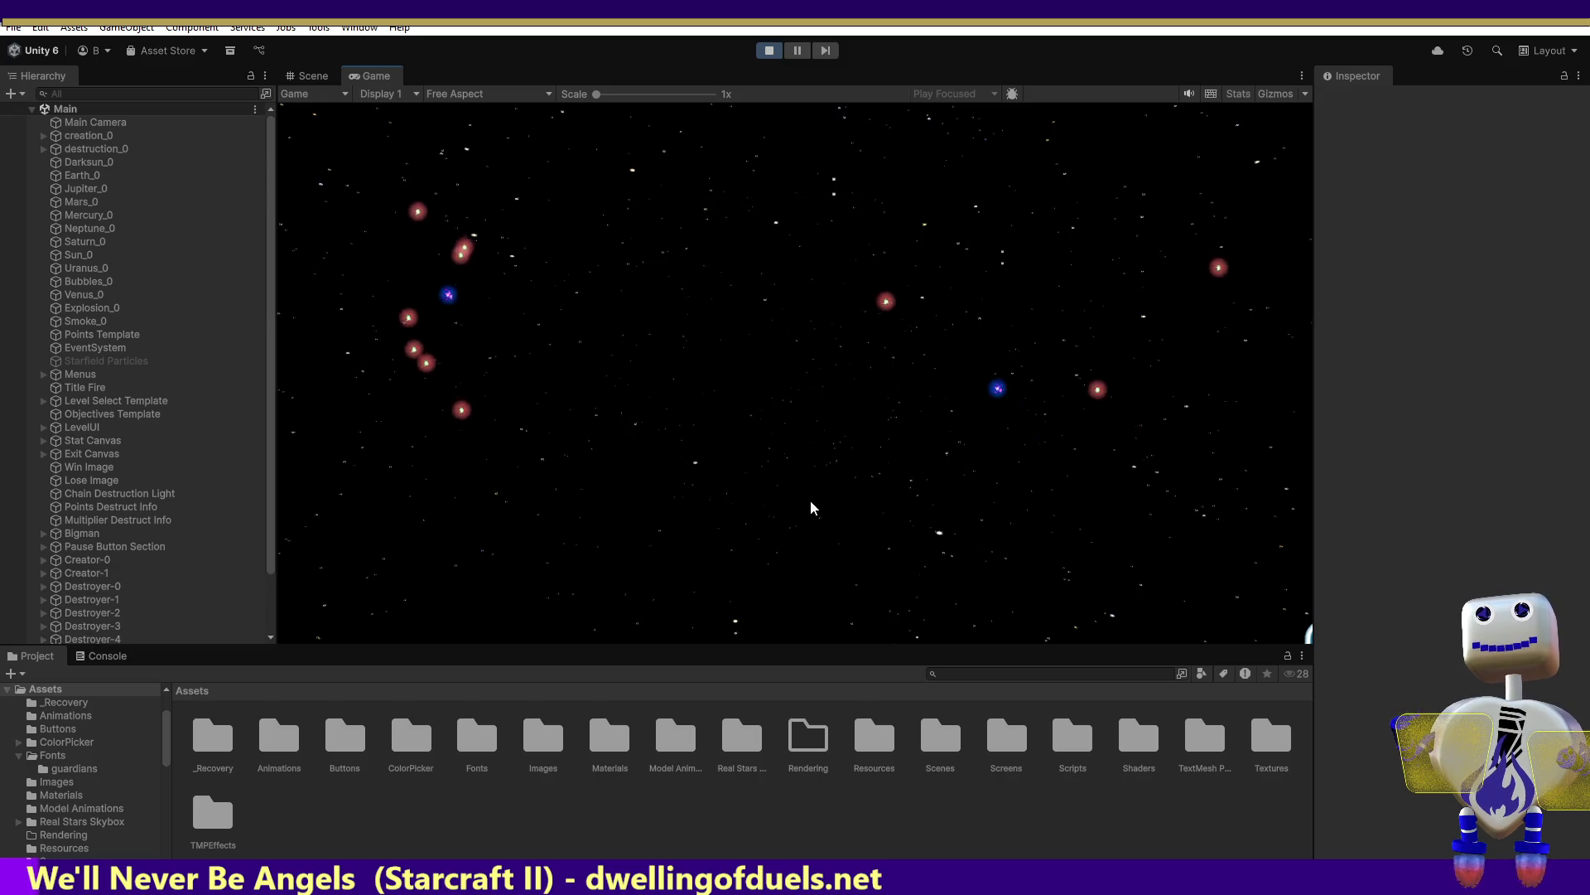
Spawn a large blue planet, an Earth and a grey planet, then drag the blue and grey ones left
{"action": "left_click", "coordinate": [849, 248]}
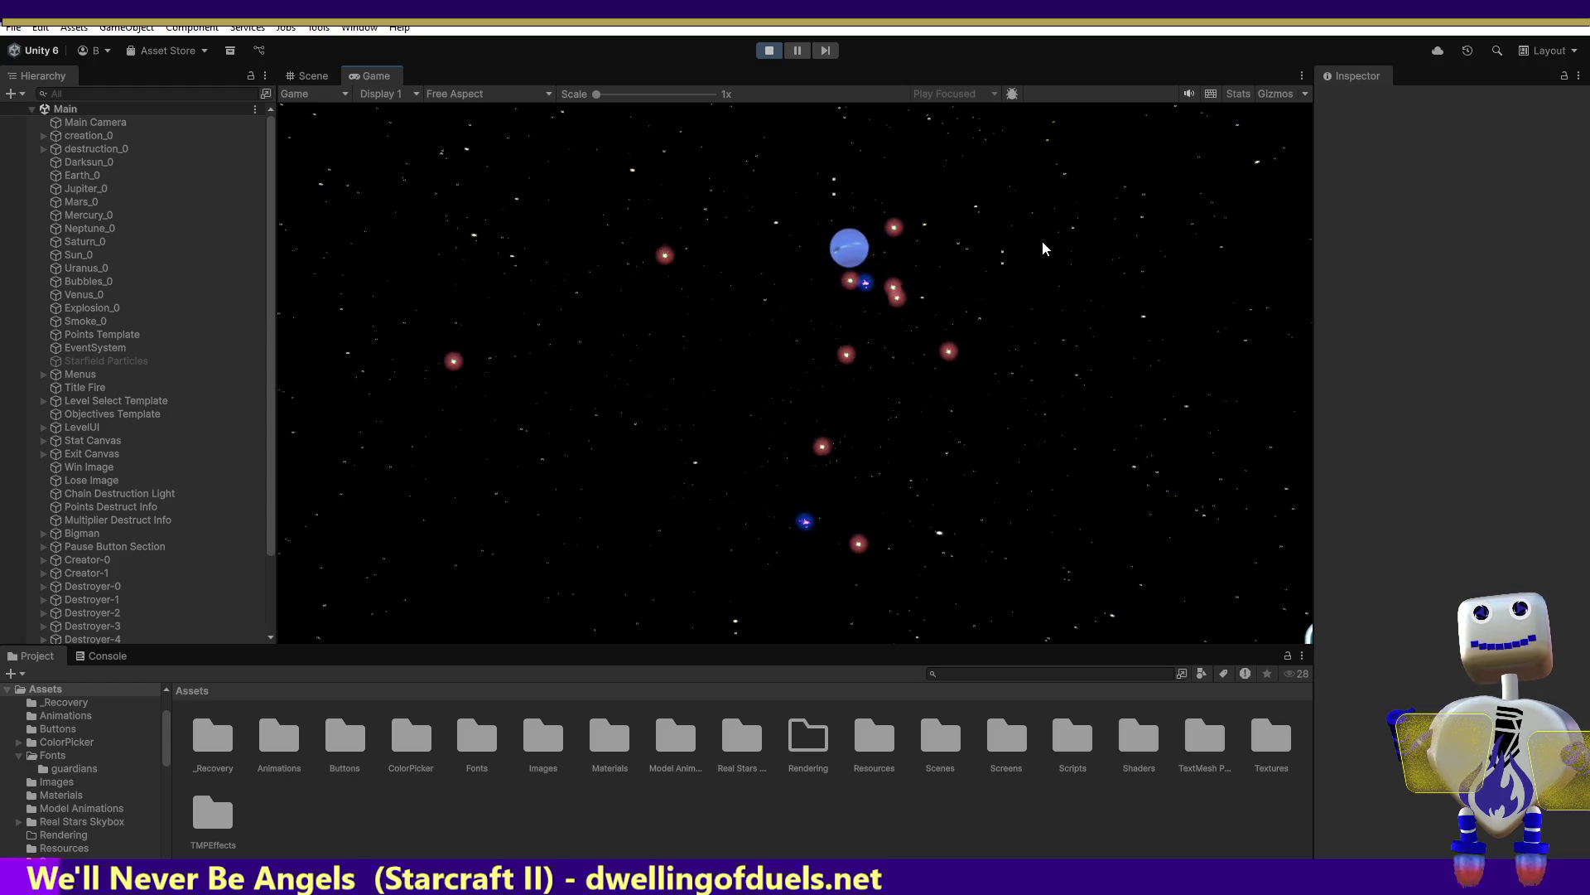
{"action": "left_click", "coordinate": [929, 531]}
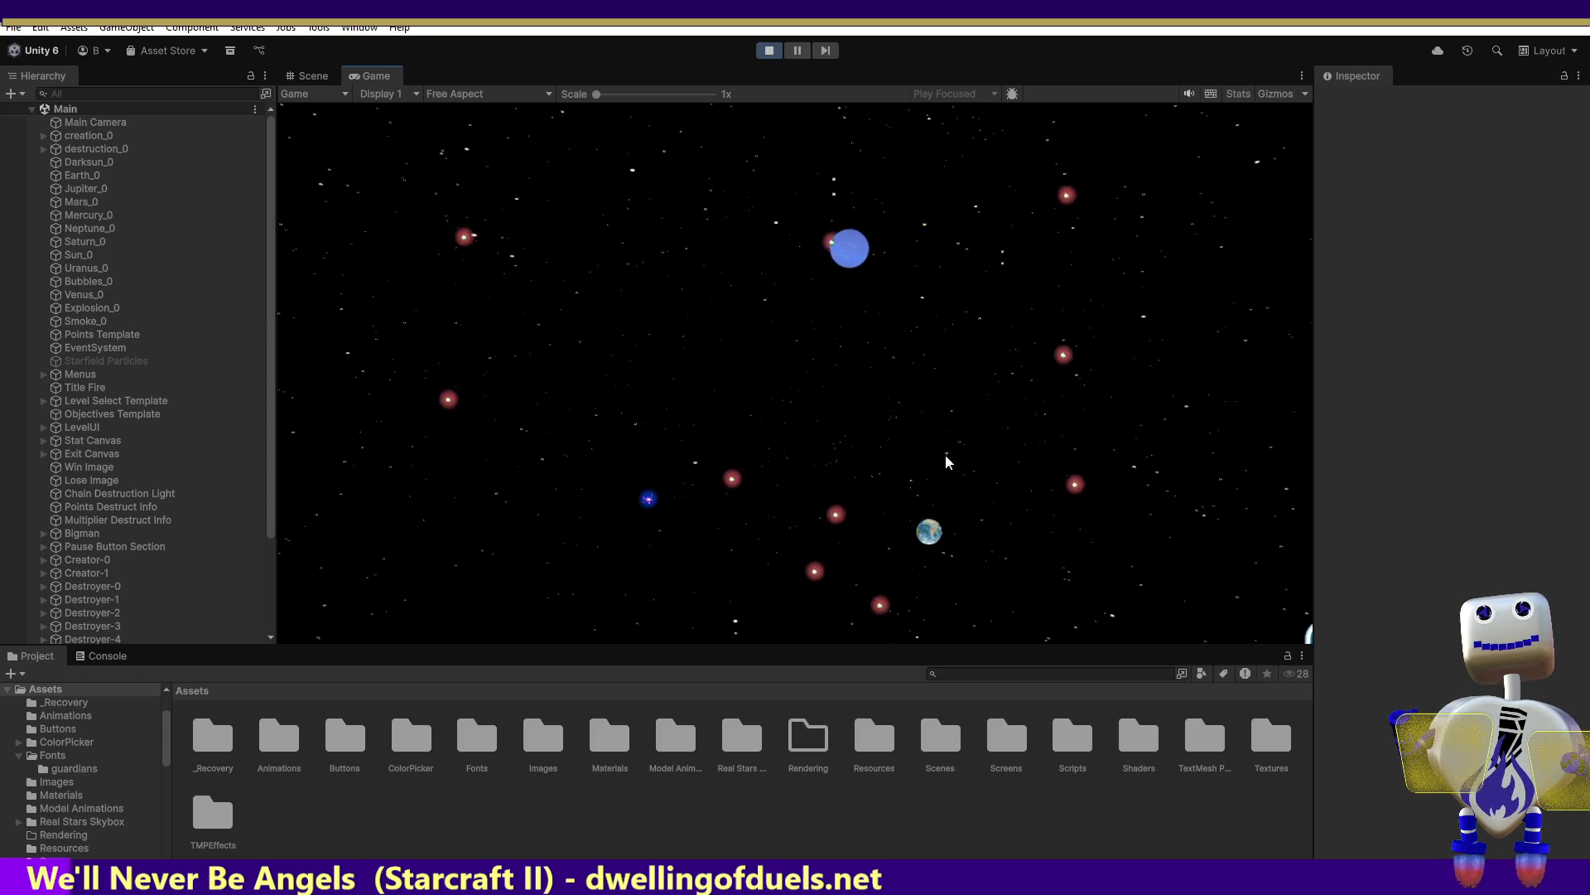
{"action": "left_click", "coordinate": [531, 529]}
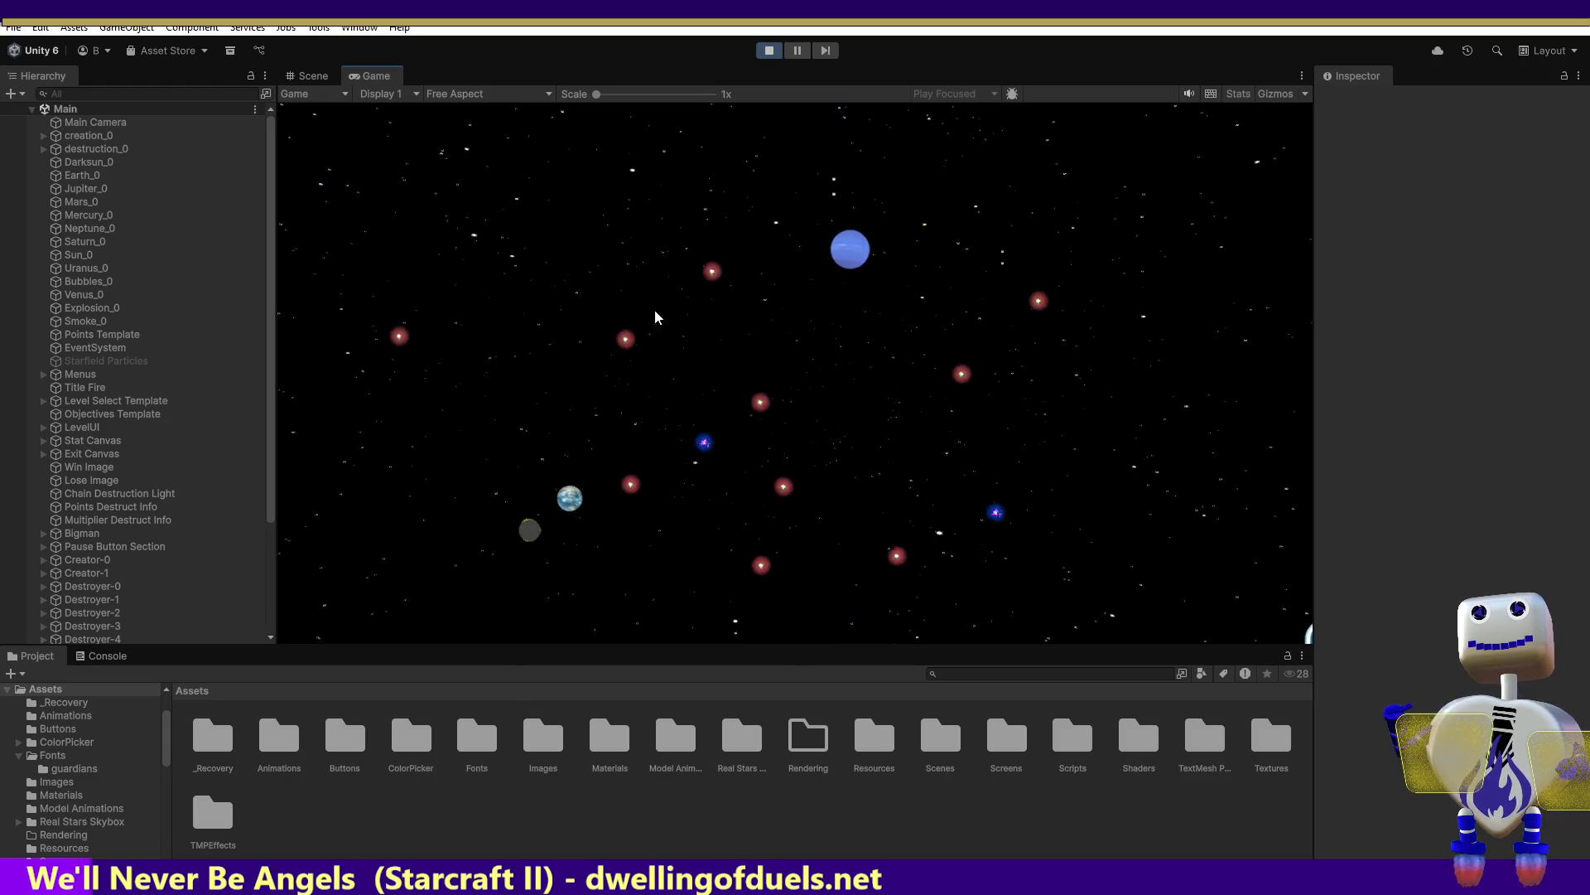
{"action": "mouse_move", "coordinate": [838, 255]}
{"action": "left_mouse_down"}
{"action": "mouse_move", "coordinate": [634, 145]}
{"action": "mouse_move", "coordinate": [407, 366]}
{"action": "left_mouse_up"}
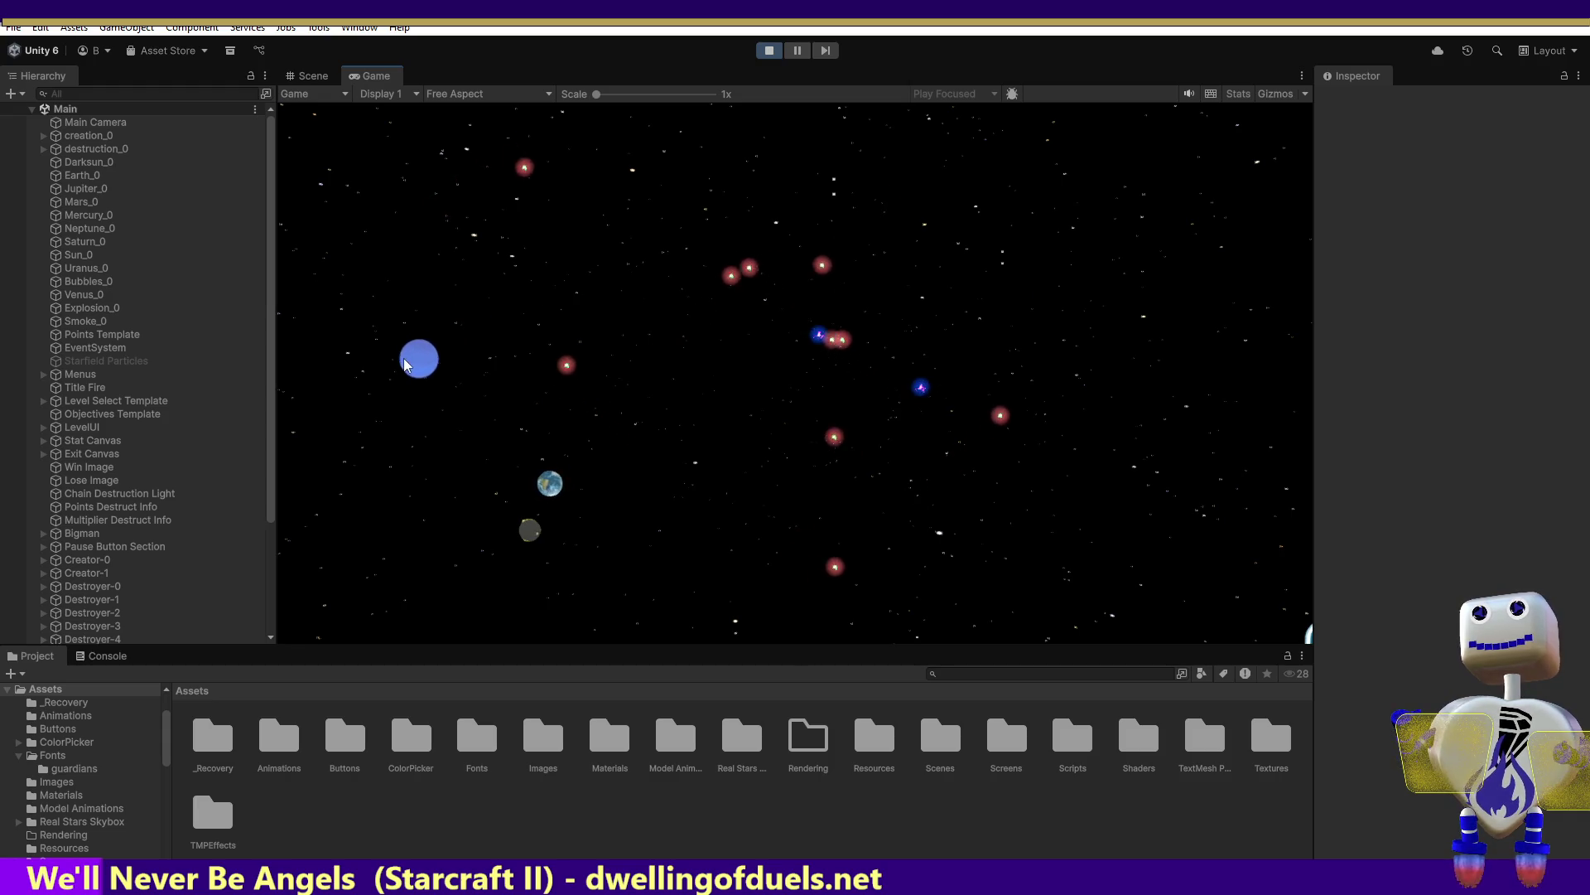
{"action": "mouse_move", "coordinate": [529, 534]}
{"action": "left_mouse_down"}
{"action": "mouse_move", "coordinate": [338, 295]}
{"action": "mouse_move", "coordinate": [312, 352]}
{"action": "left_mouse_up"}
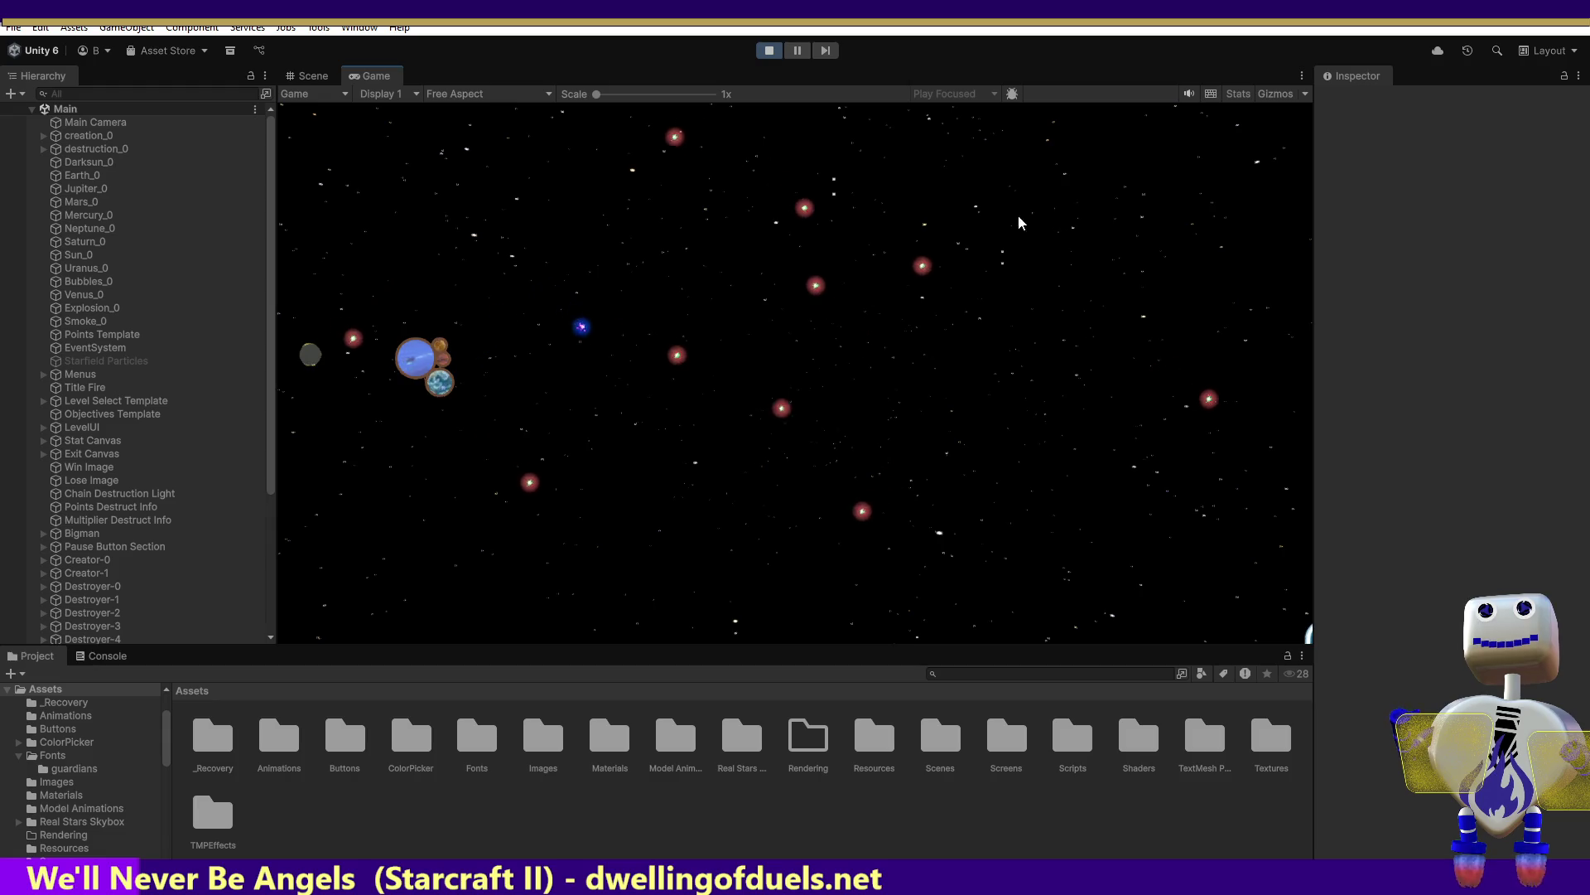
Add a white planet and another Earth, pull the grey rock left, and crash a planet for 5 points
{"action": "left_click", "coordinate": [688, 418]}
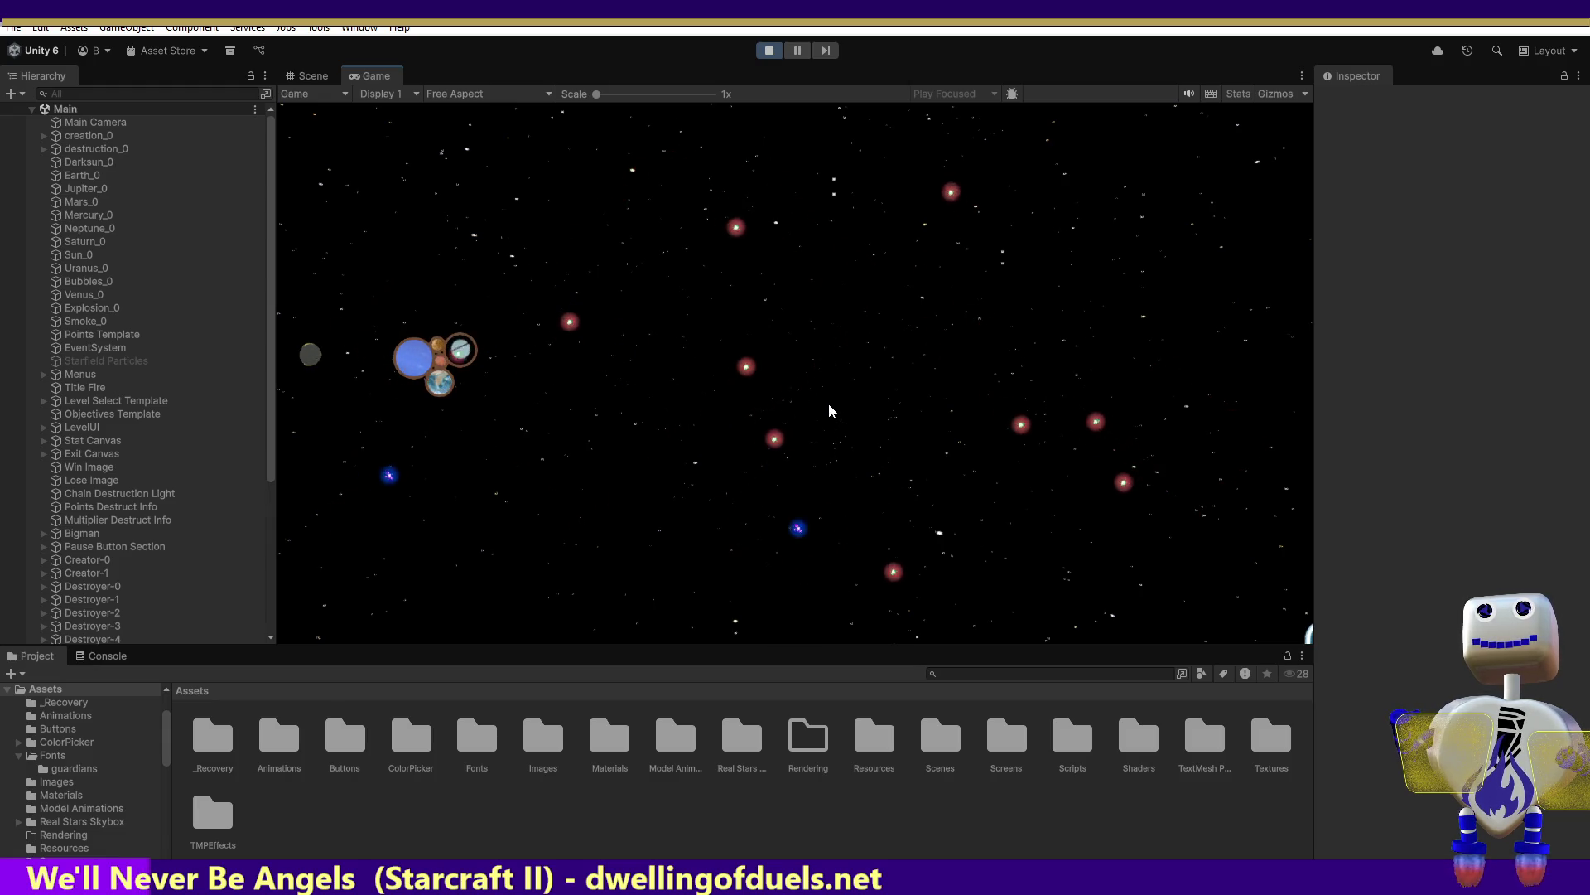
{"action": "left_click", "coordinate": [1061, 375]}
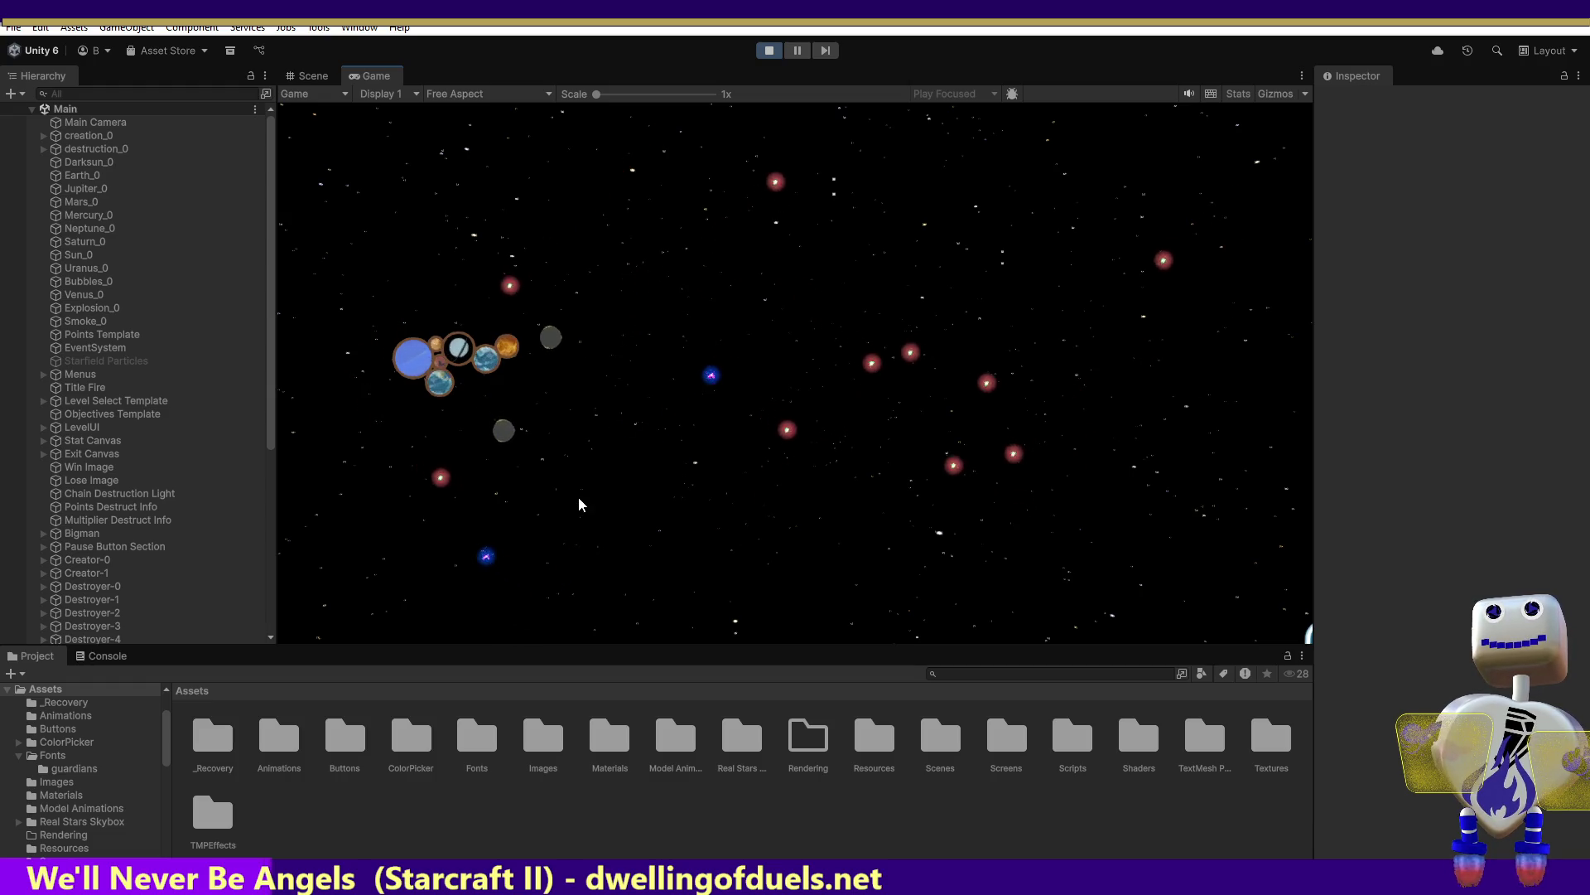
{"action": "mouse_move", "coordinate": [535, 436]}
{"action": "left_mouse_down"}
{"action": "mouse_move", "coordinate": [348, 416]}
{"action": "mouse_move", "coordinate": [321, 345]}
{"action": "left_mouse_up"}
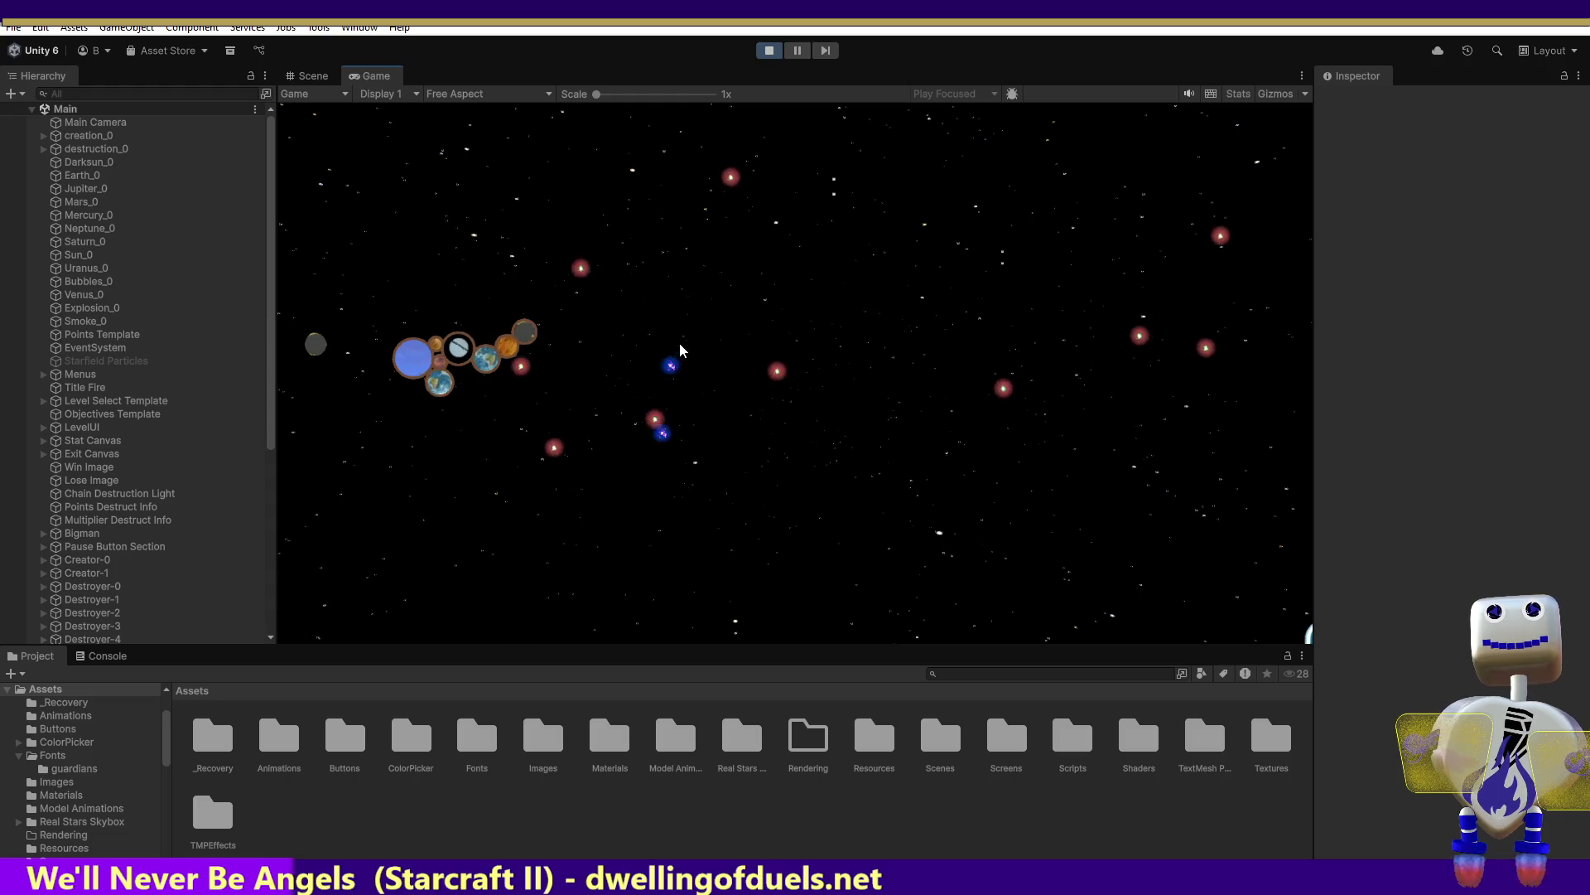
{"action": "left_click", "coordinate": [794, 437]}
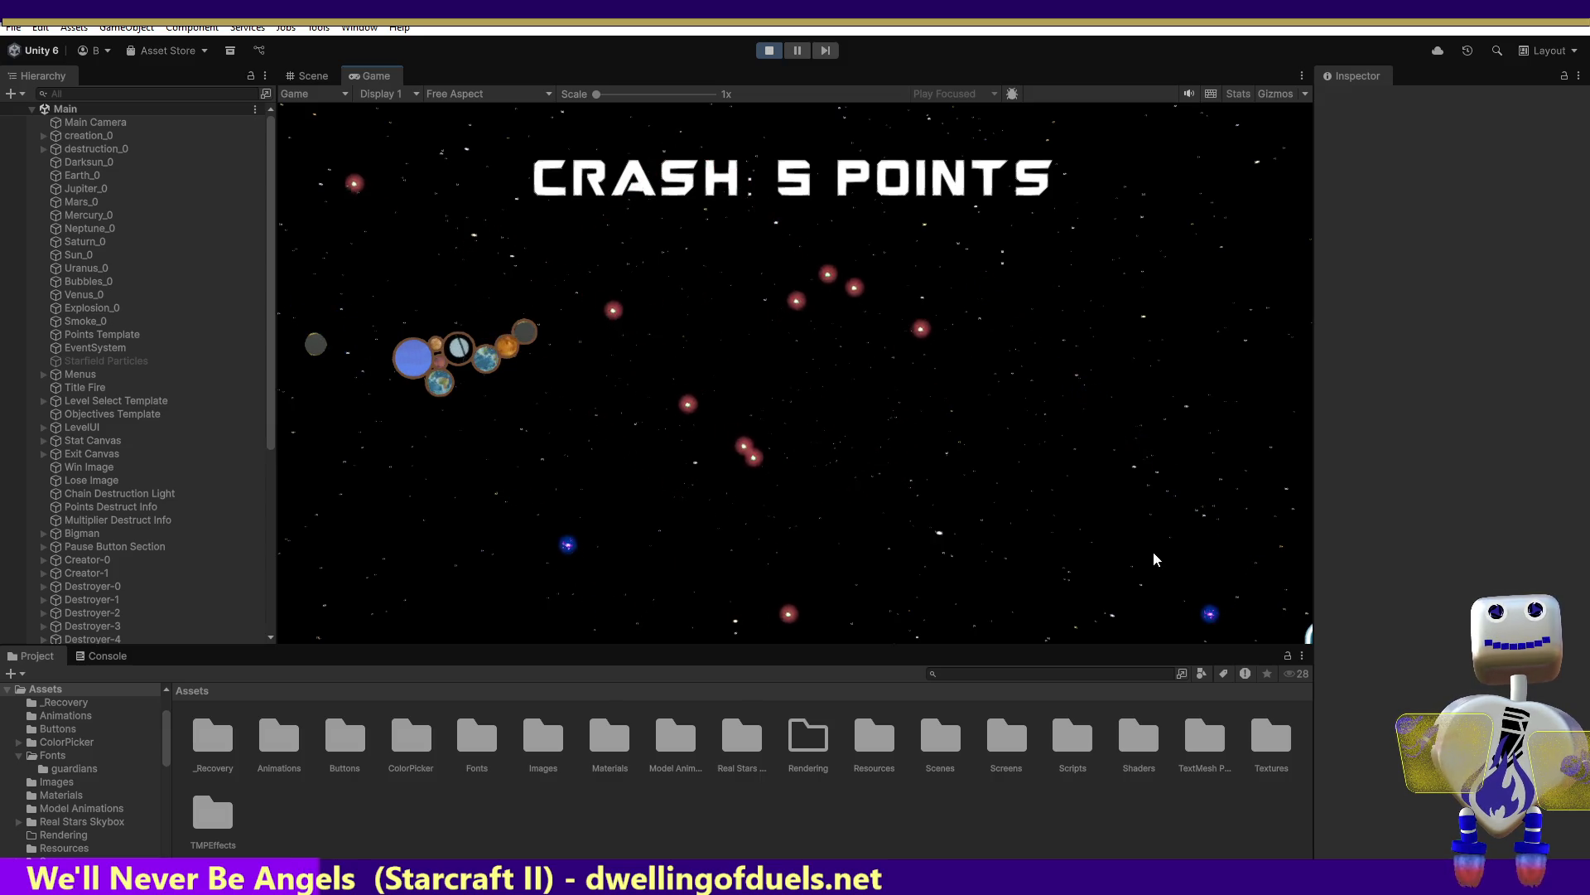
{"action": "left_click", "coordinate": [1161, 574]}
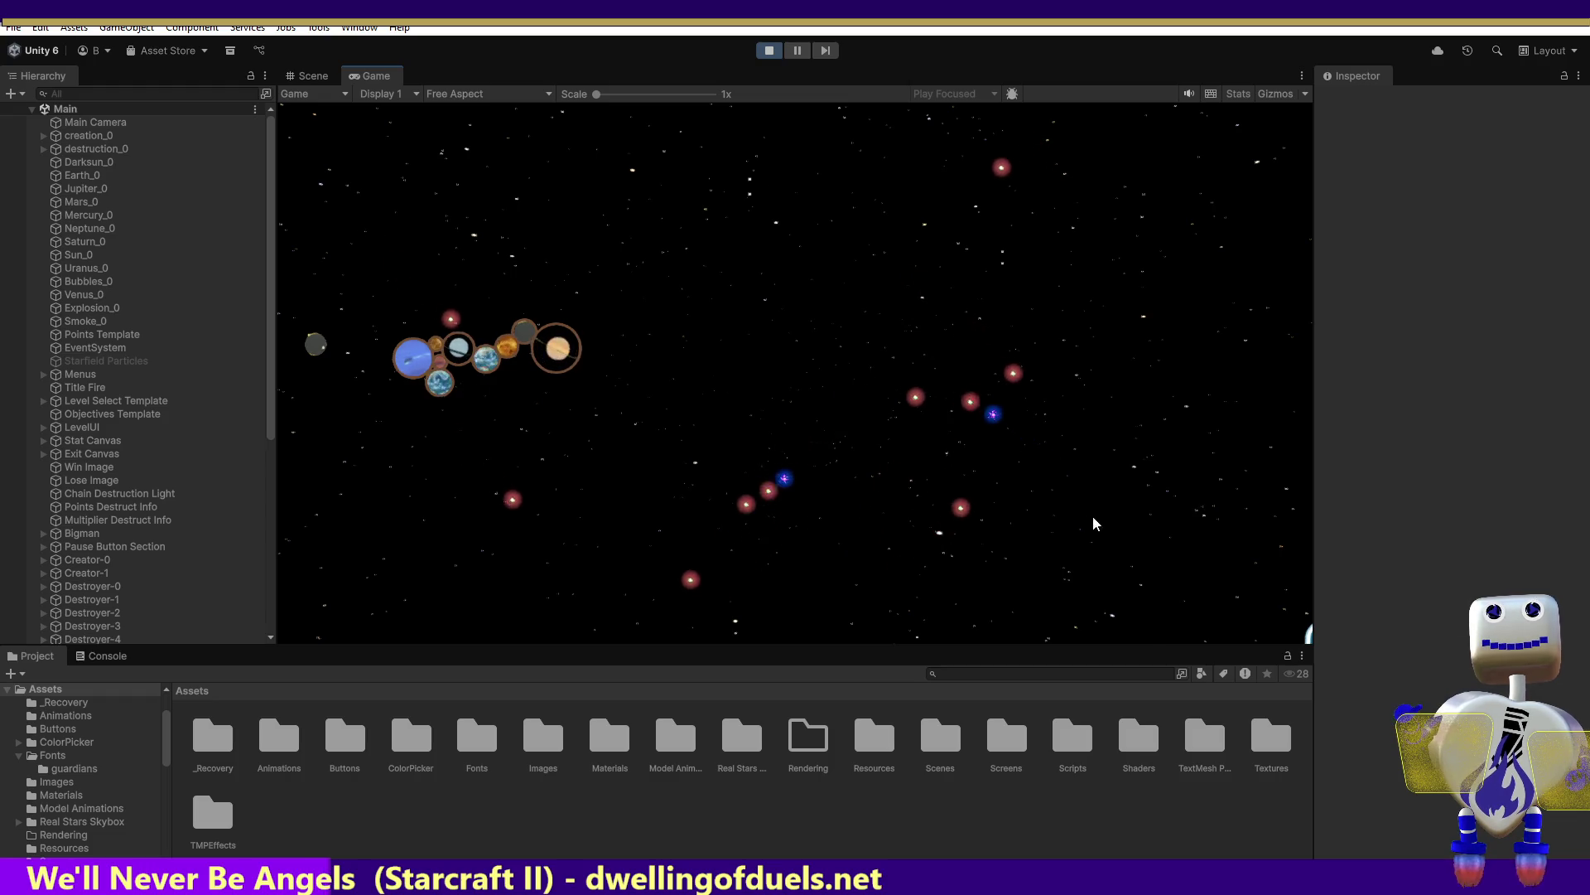
Add an Earth, a sun and a Saturn to the chain, then crash a ringed planet for 71 points
{"action": "left_click", "coordinate": [923, 258]}
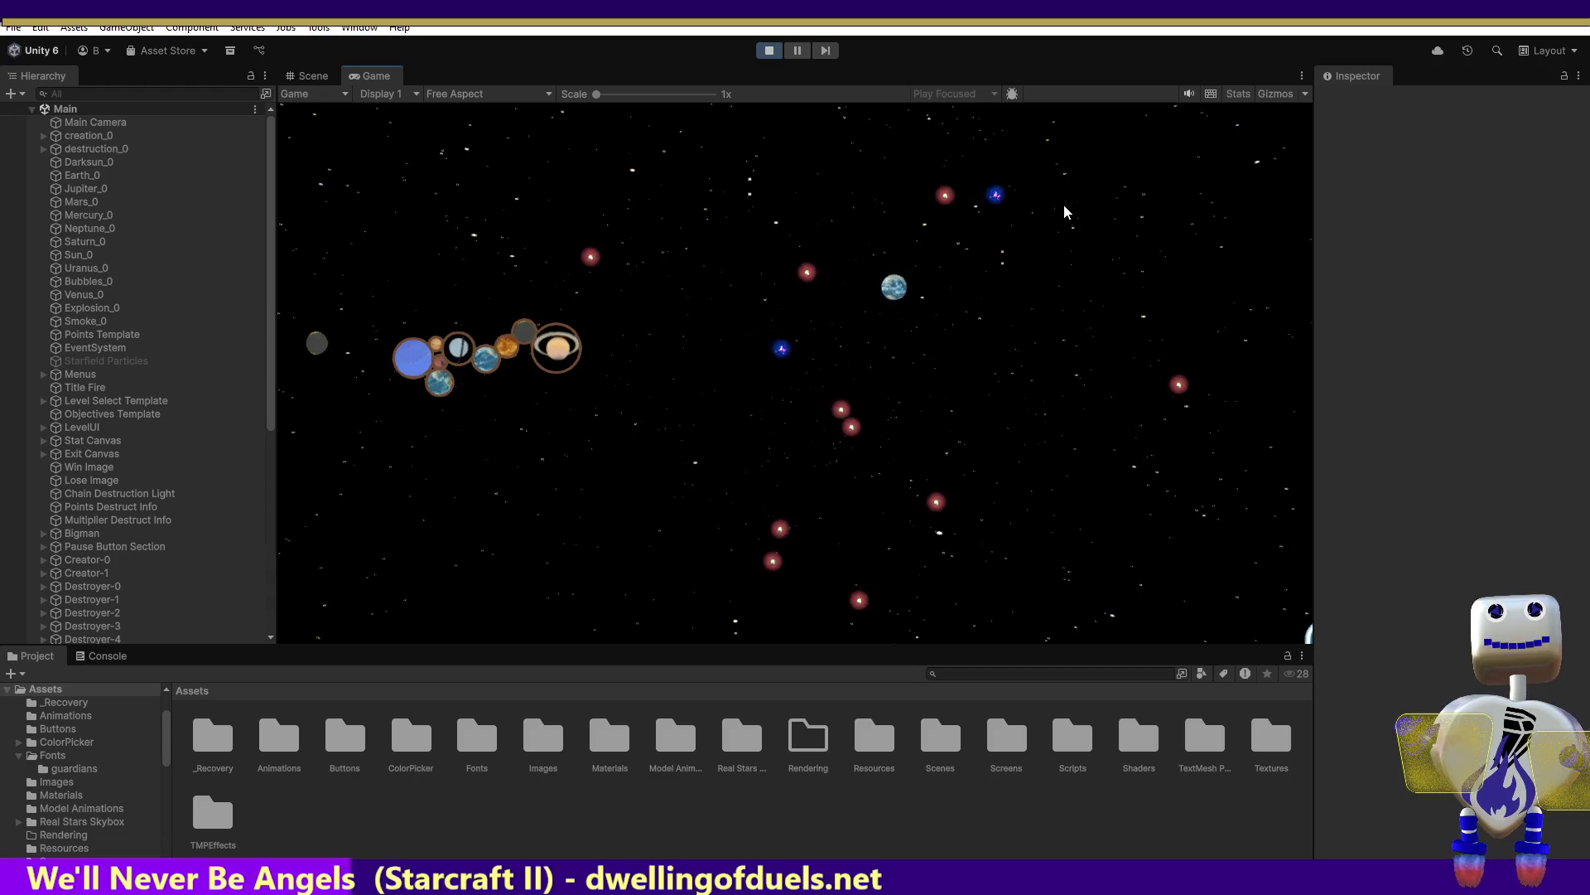
{"action": "left_click", "coordinate": [1046, 418]}
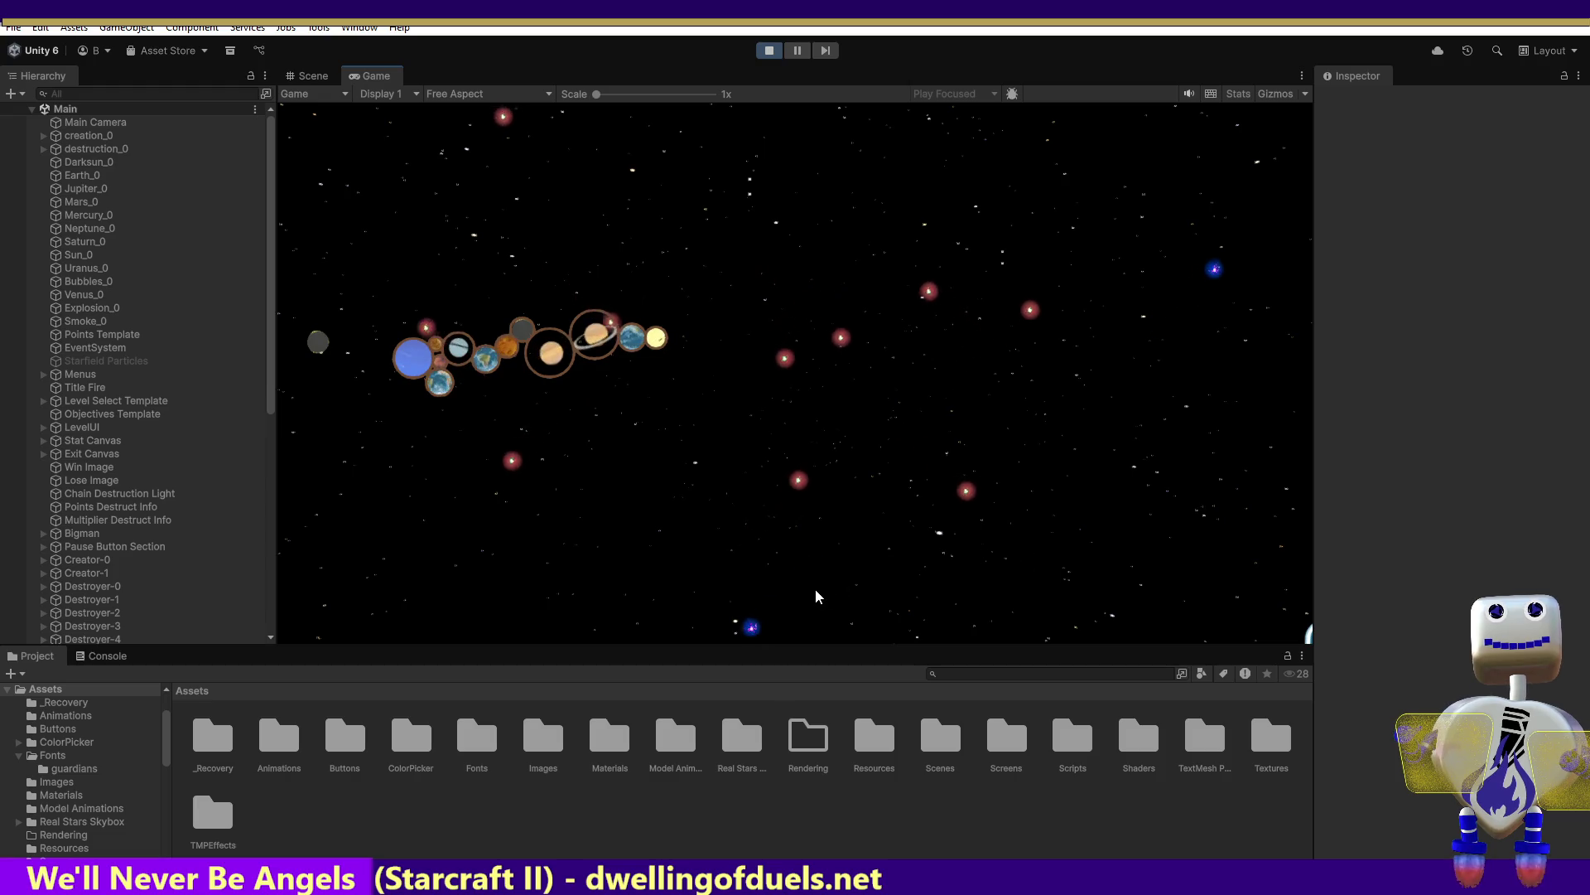
{"action": "left_click", "coordinate": [1148, 333]}
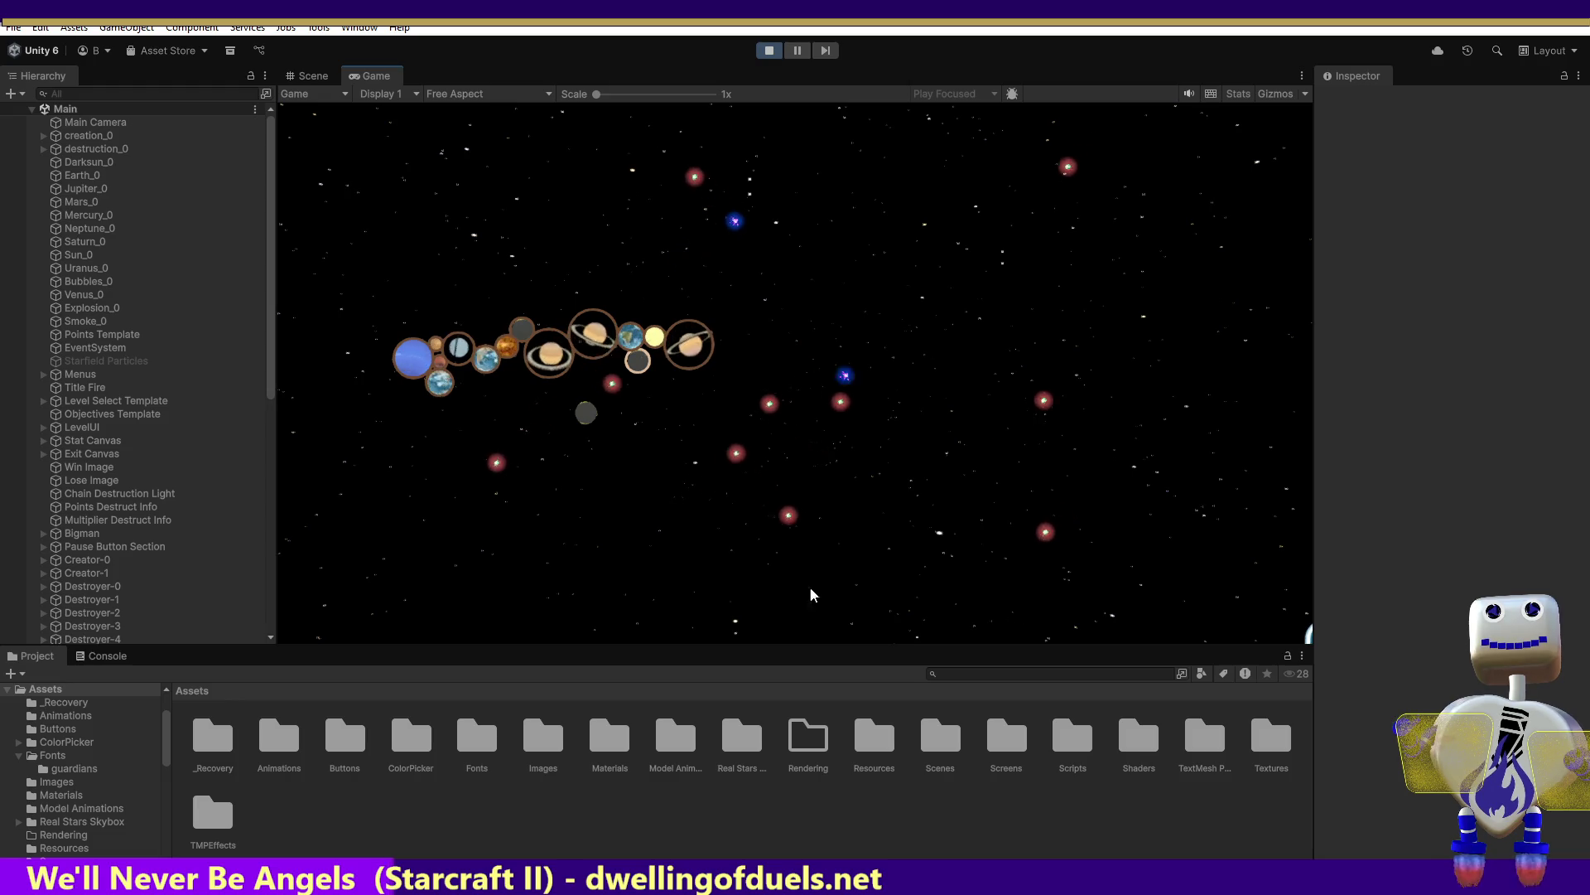
{"action": "mouse_move", "coordinate": [584, 414]}
{"action": "left_mouse_down"}
{"action": "mouse_move", "coordinate": [485, 455]}
{"action": "mouse_move", "coordinate": [337, 427]}
{"action": "mouse_move", "coordinate": [326, 356]}
{"action": "left_mouse_up"}
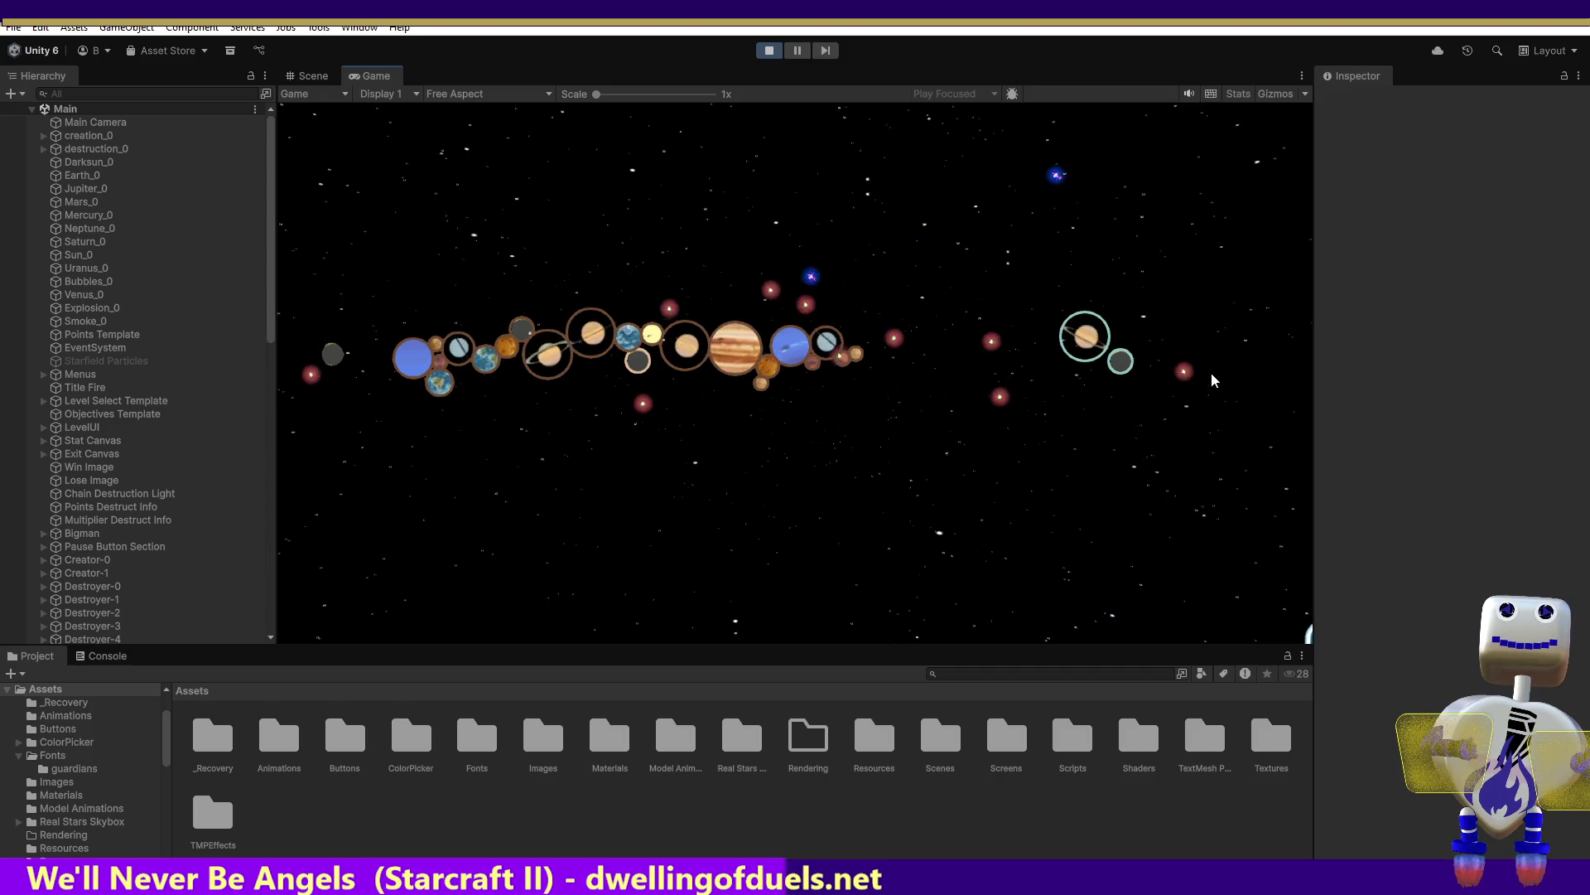
{"action": "left_click", "coordinate": [1085, 346]}
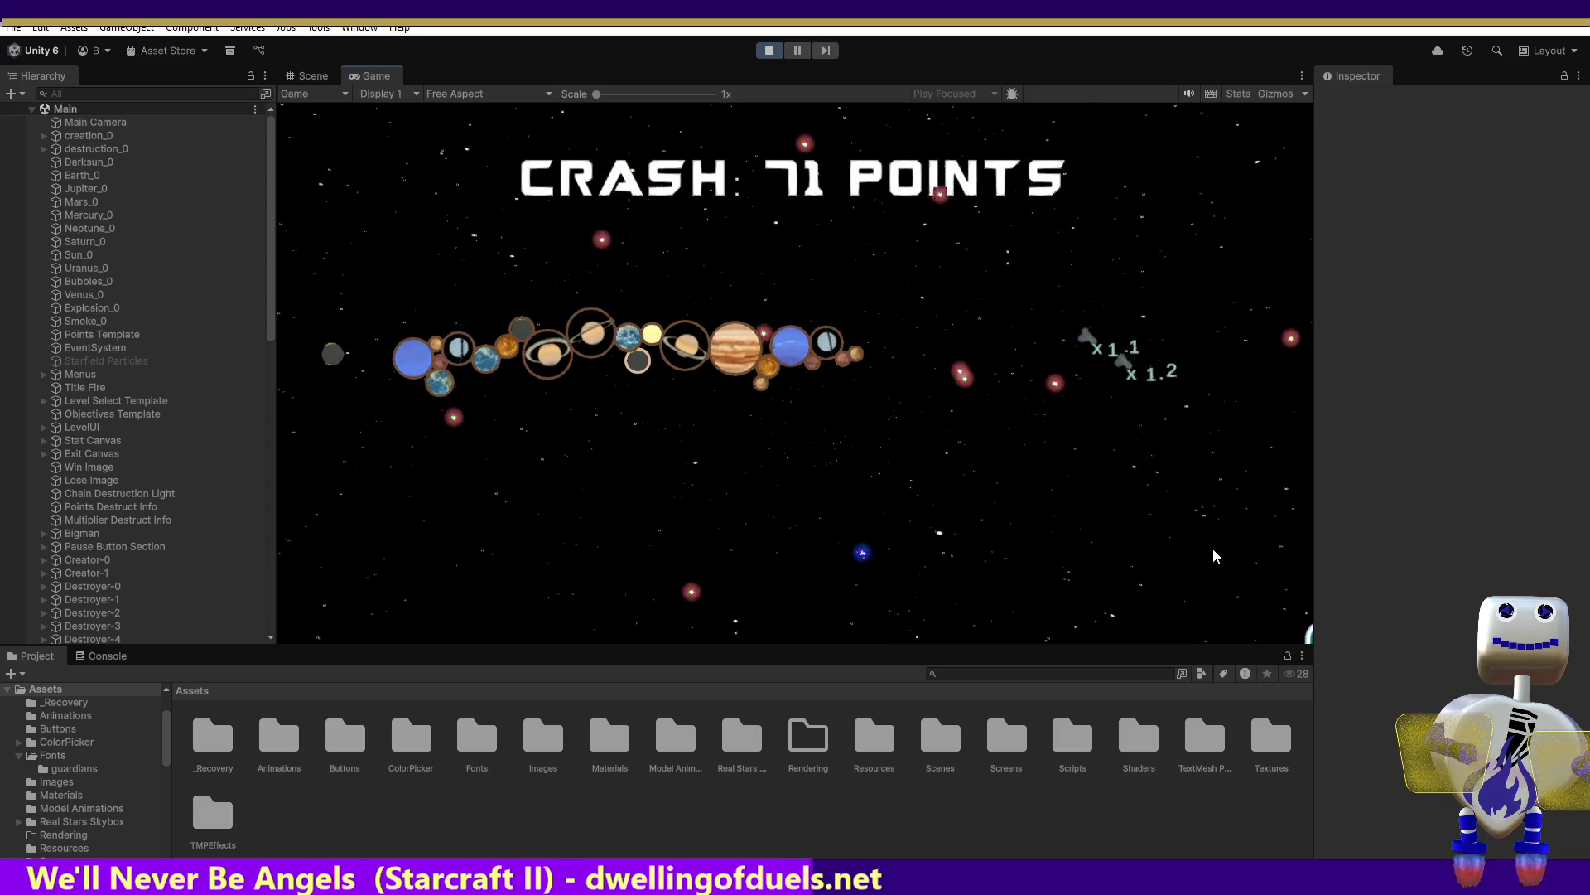
{"action": "left_click", "coordinate": [1240, 494]}
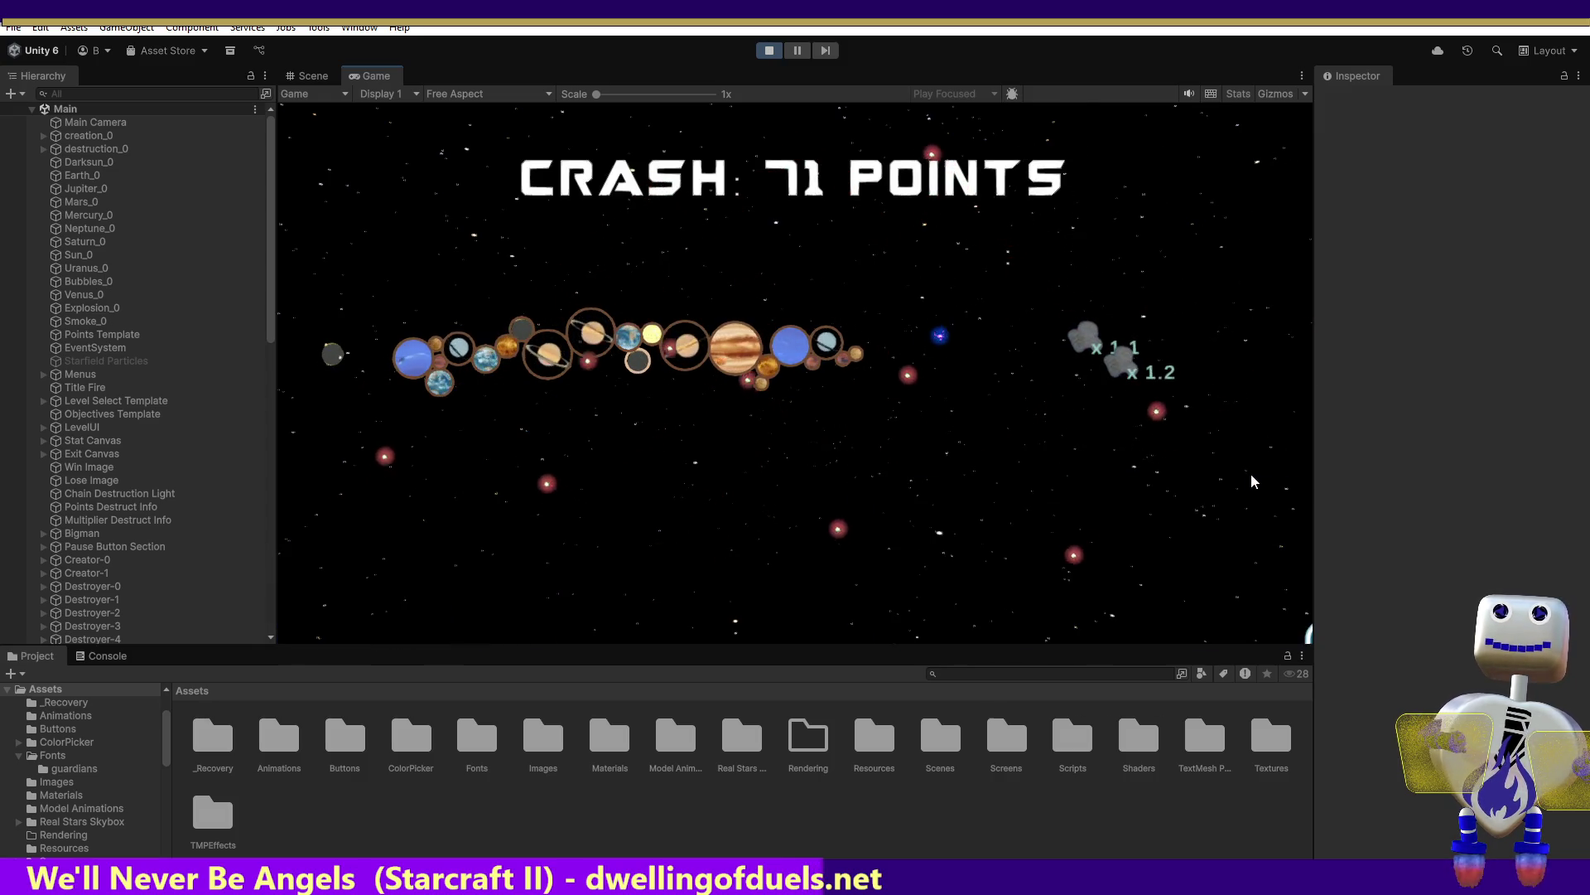
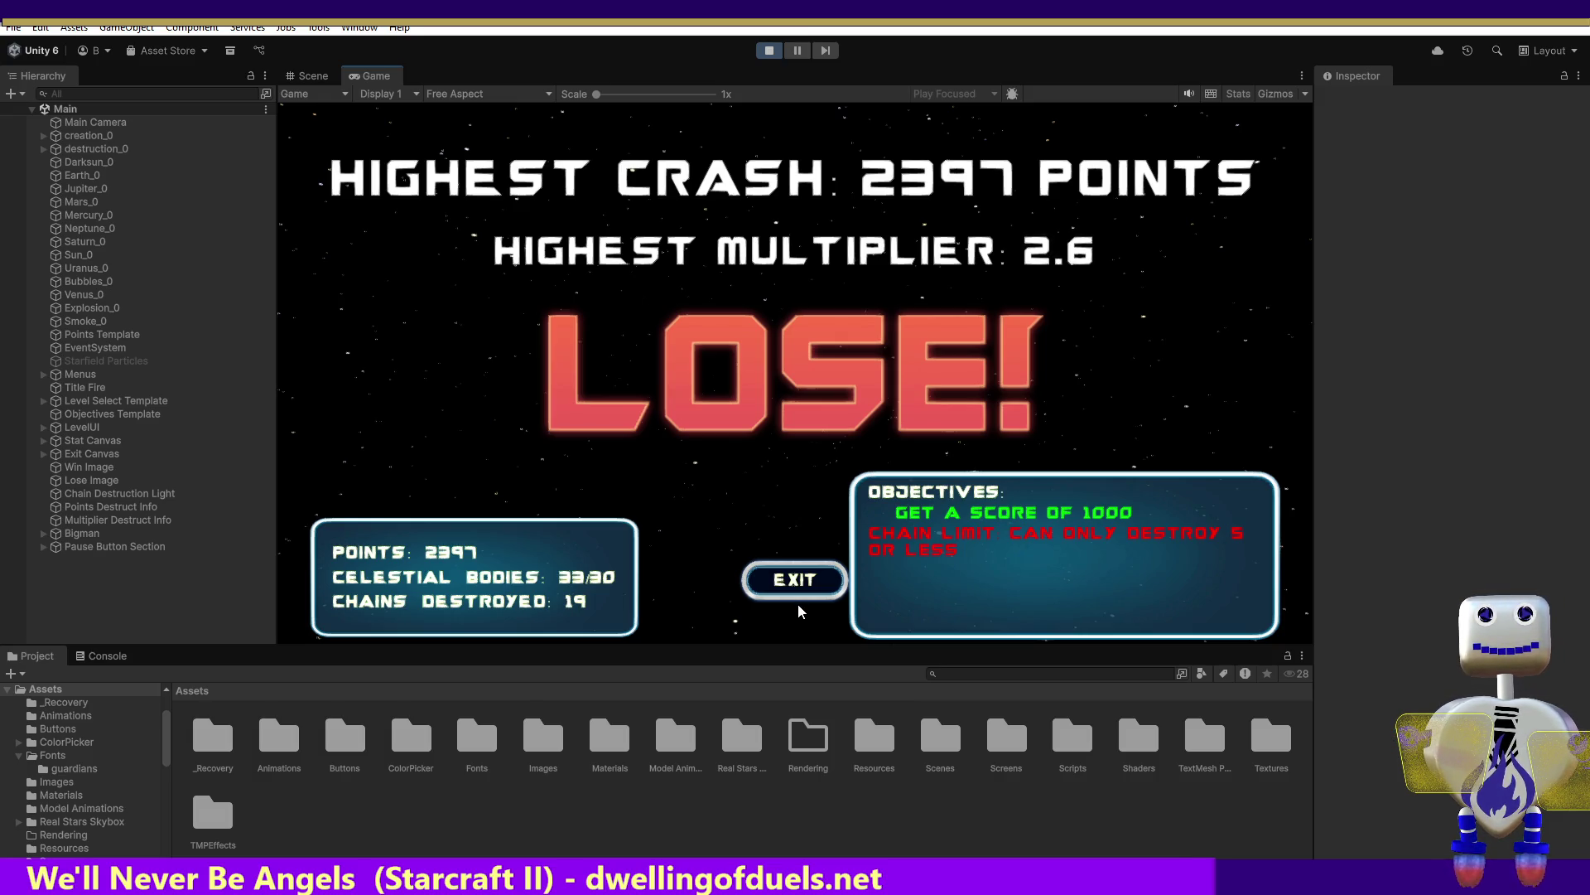
Leave the lose screen and start level 4, the 1000-point, chain-limit-5 Skill Challenge
{"action": "left_click", "coordinate": [788, 573]}
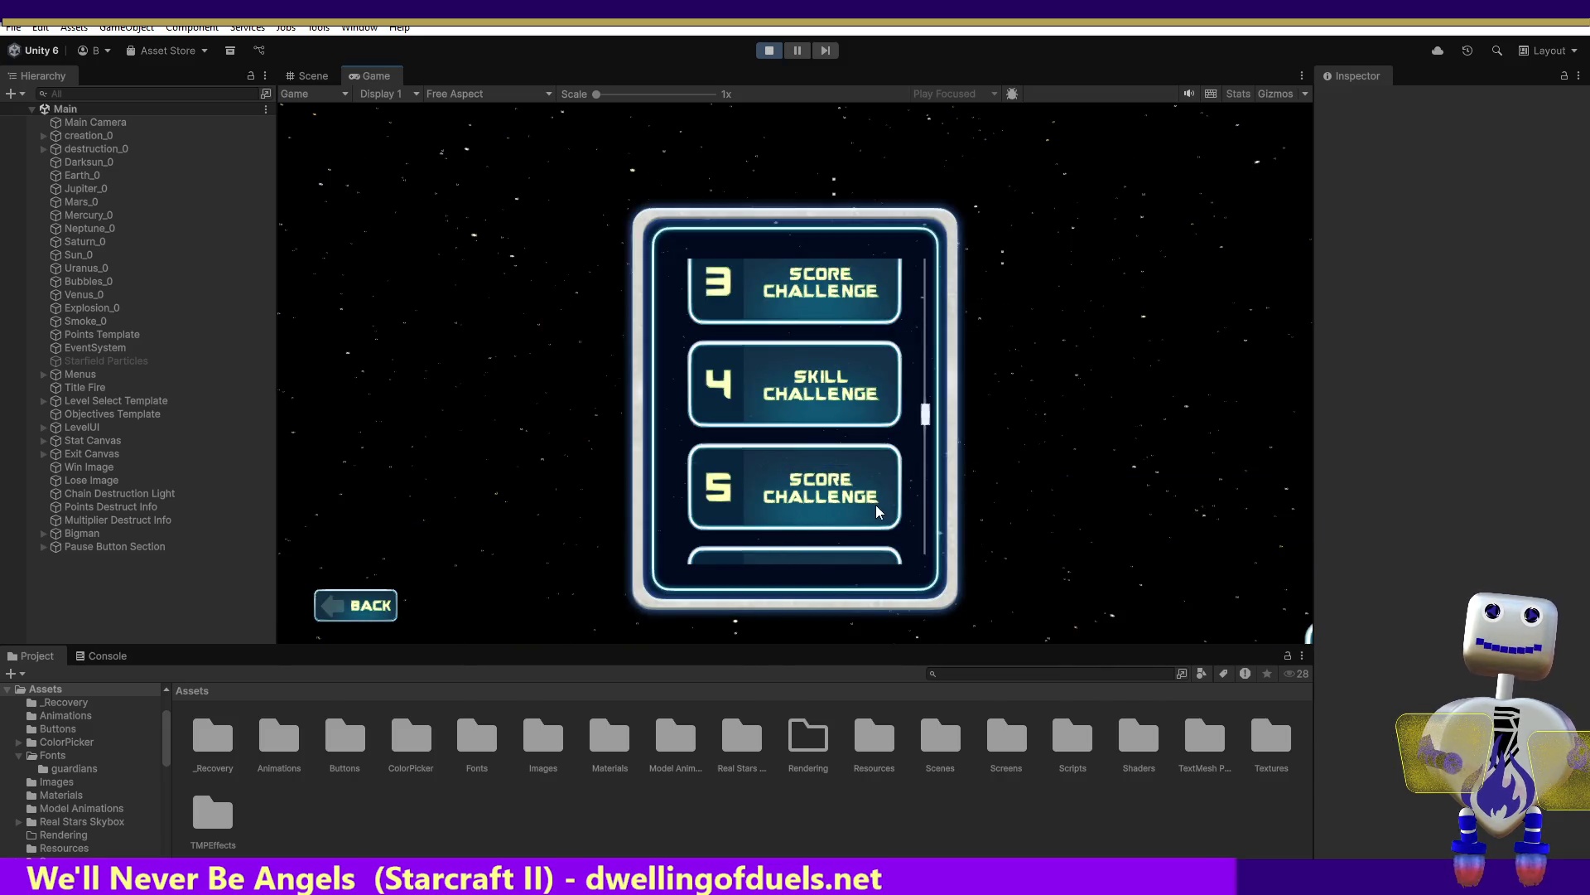
{"action": "left_click", "coordinate": [813, 402]}
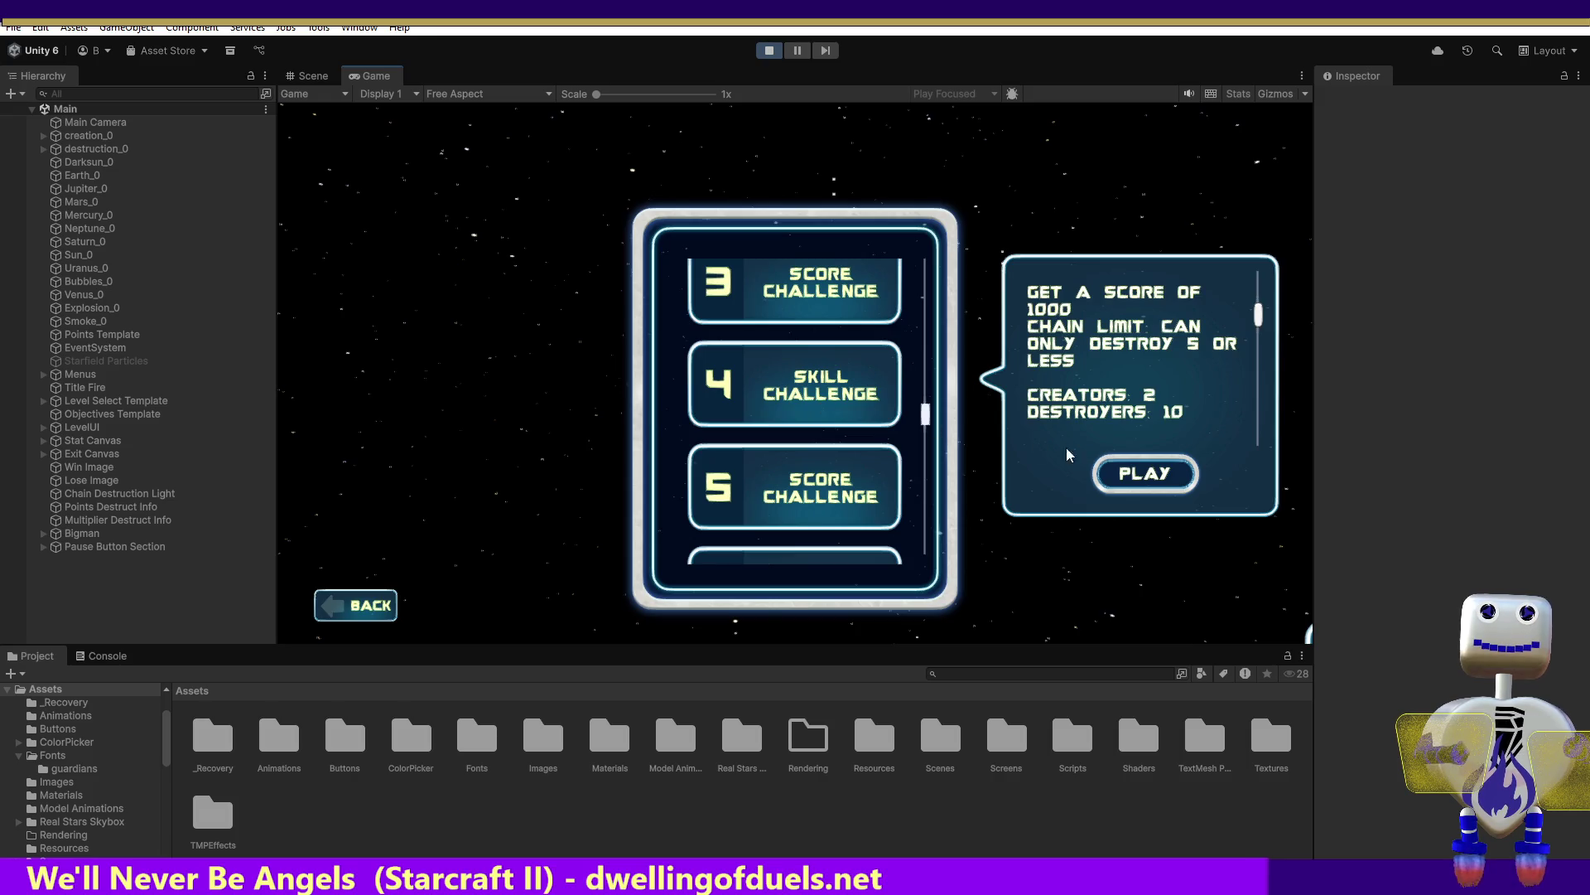
{"action": "left_click", "coordinate": [1149, 477]}
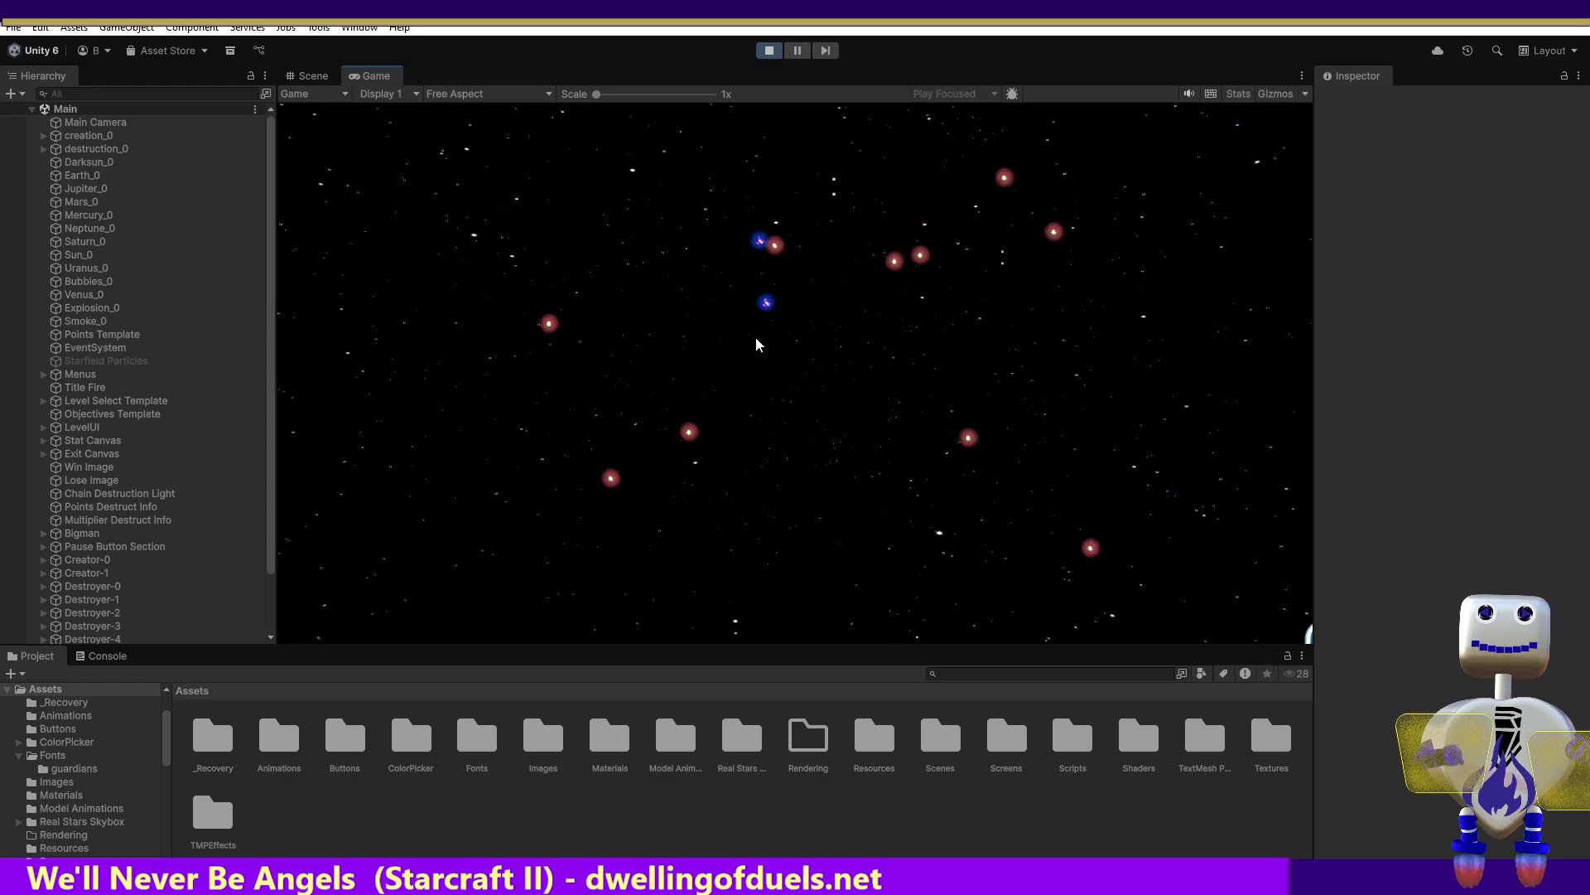
Spawn Earth, a sun, Jupiter and an orange planet, moving the sun and orange planet left
{"action": "left_click", "coordinate": [932, 476]}
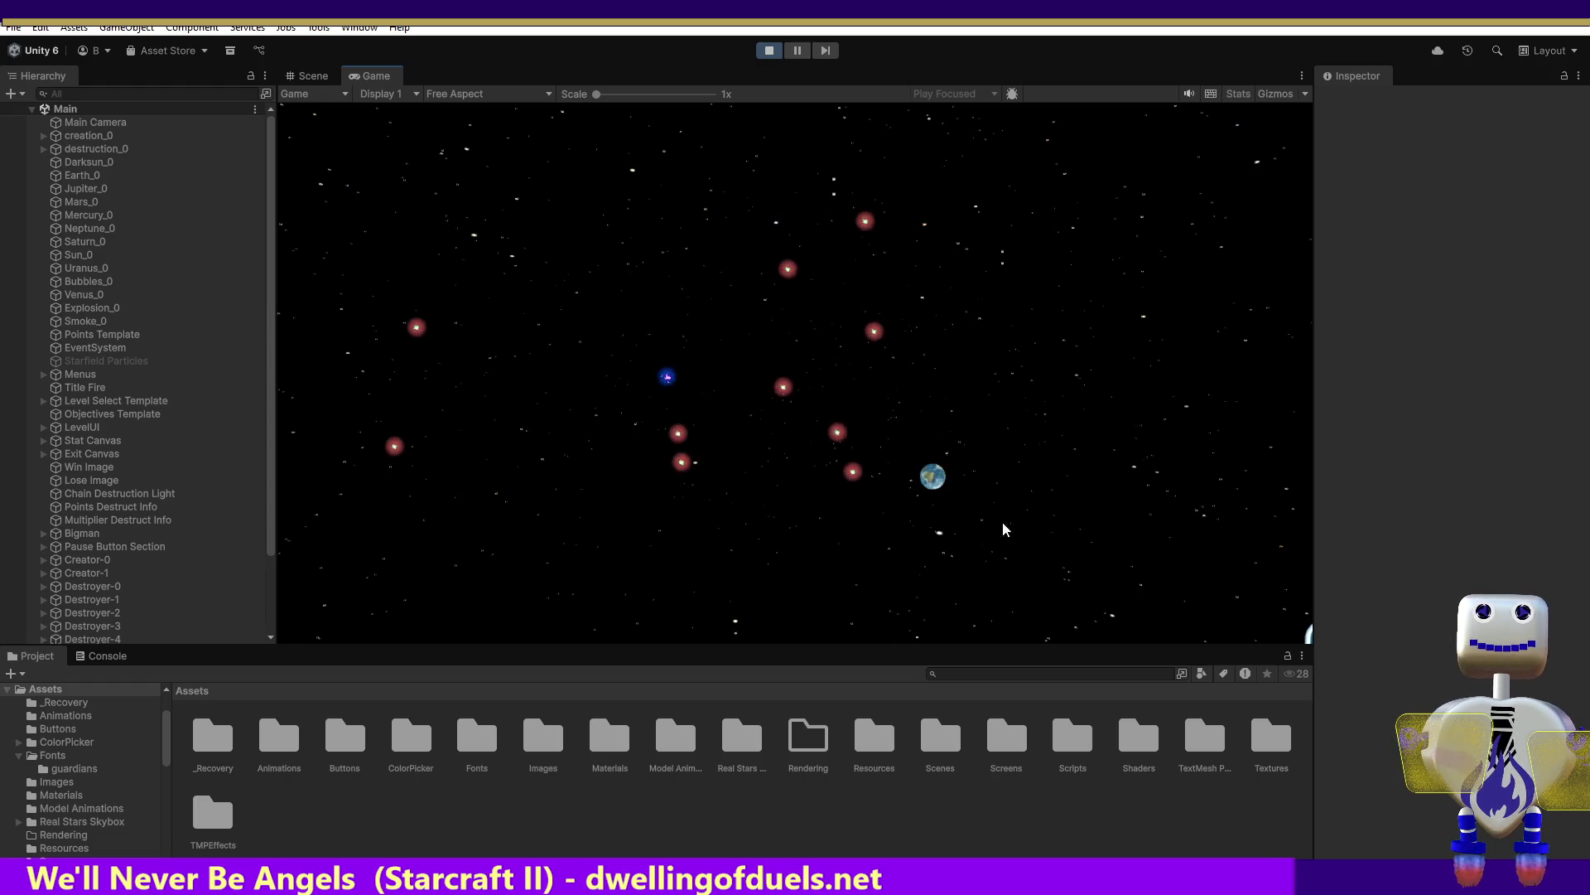
{"action": "left_click", "coordinate": [1164, 507]}
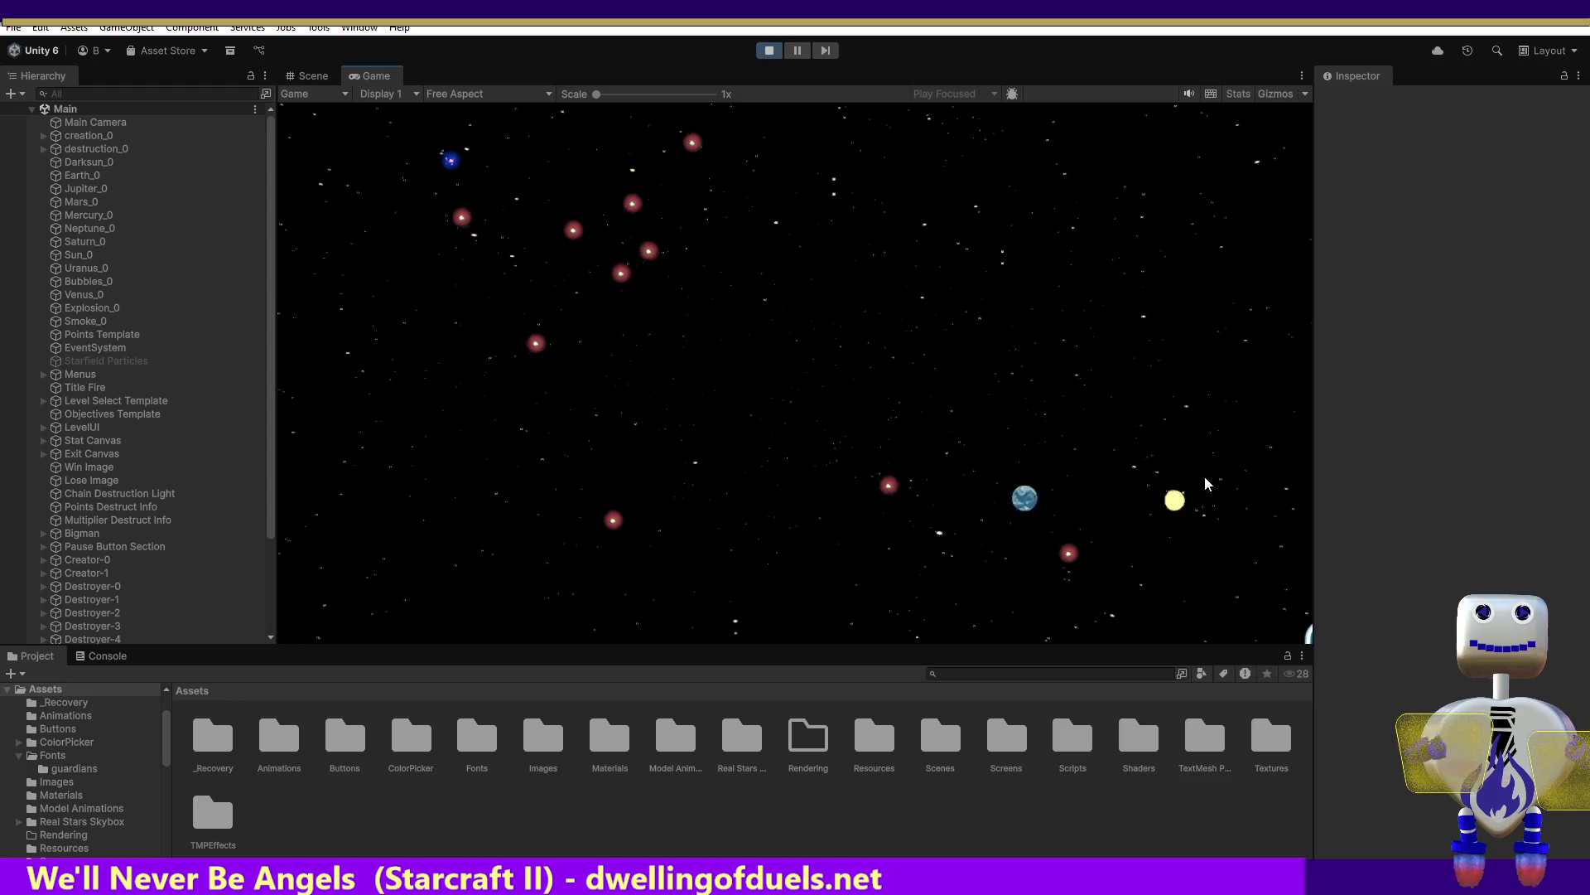
{"action": "mouse_move", "coordinate": [1175, 500]}
{"action": "left_mouse_down"}
{"action": "mouse_move", "coordinate": [923, 597]}
{"action": "mouse_move", "coordinate": [430, 447]}
{"action": "mouse_move", "coordinate": [398, 414]}
{"action": "left_mouse_up"}
{"action": "left_click", "coordinate": [651, 530]}
{"action": "left_click", "coordinate": [881, 353]}
{"action": "mouse_move", "coordinate": [882, 356]}
{"action": "left_mouse_down"}
{"action": "mouse_move", "coordinate": [725, 319]}
{"action": "mouse_move", "coordinate": [619, 367]}
{"action": "mouse_move", "coordinate": [454, 363]}
{"action": "left_mouse_up"}
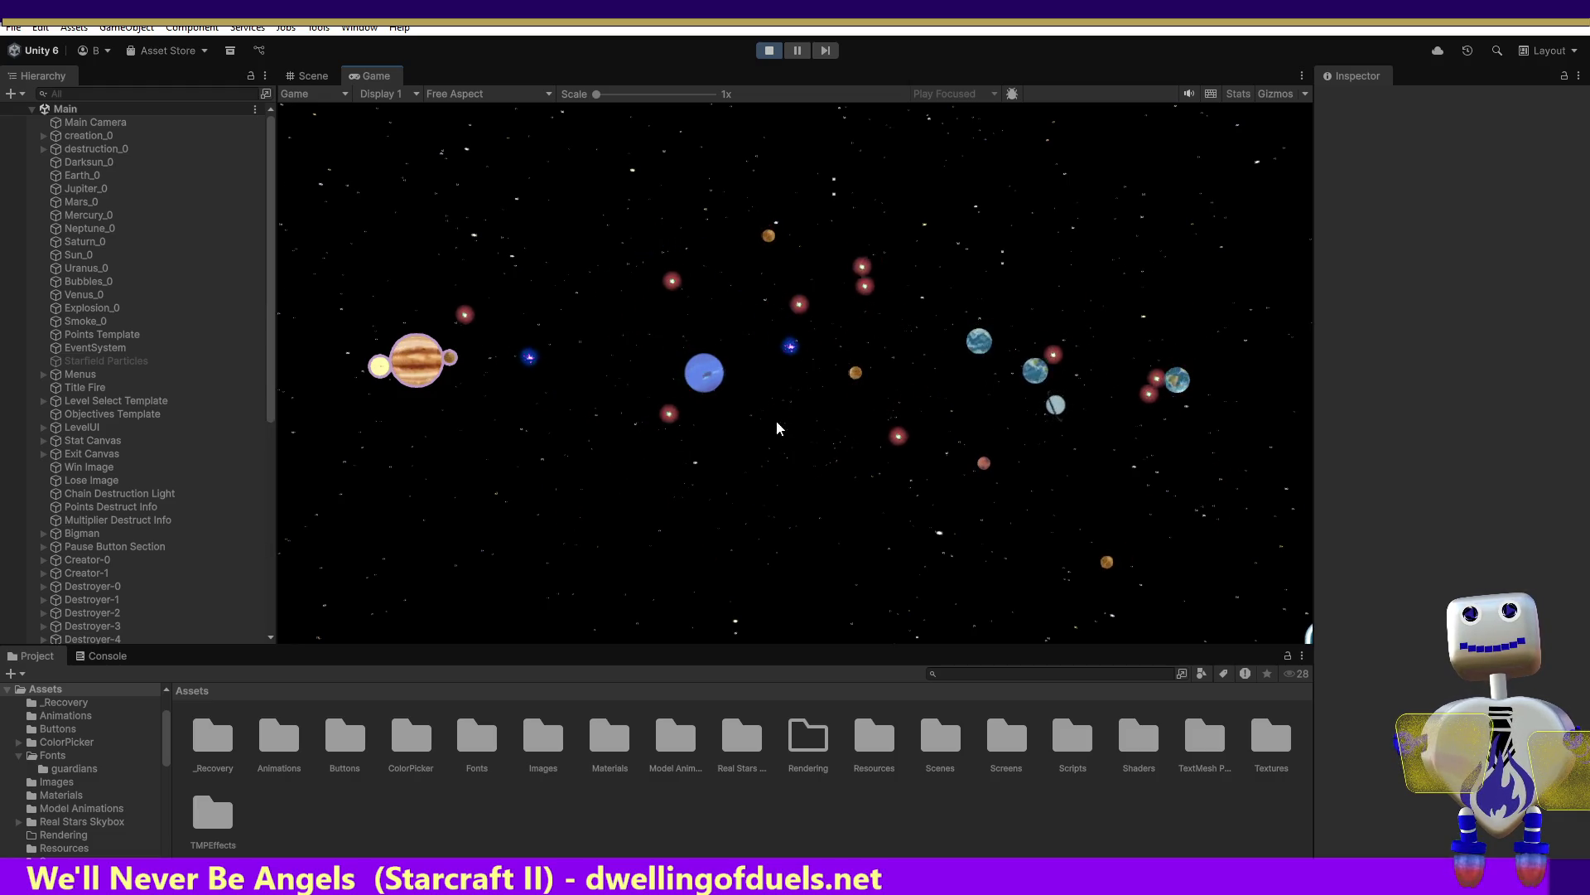
Attach the grey rock, Earth and Mars to the chain, then crash it for 1040 points
{"action": "mouse_move", "coordinate": [872, 448]}
{"action": "left_mouse_down"}
{"action": "mouse_move", "coordinate": [763, 495]}
{"action": "mouse_move", "coordinate": [718, 468]}
{"action": "mouse_move", "coordinate": [391, 430]}
{"action": "mouse_move", "coordinate": [314, 370]}
{"action": "left_mouse_up"}
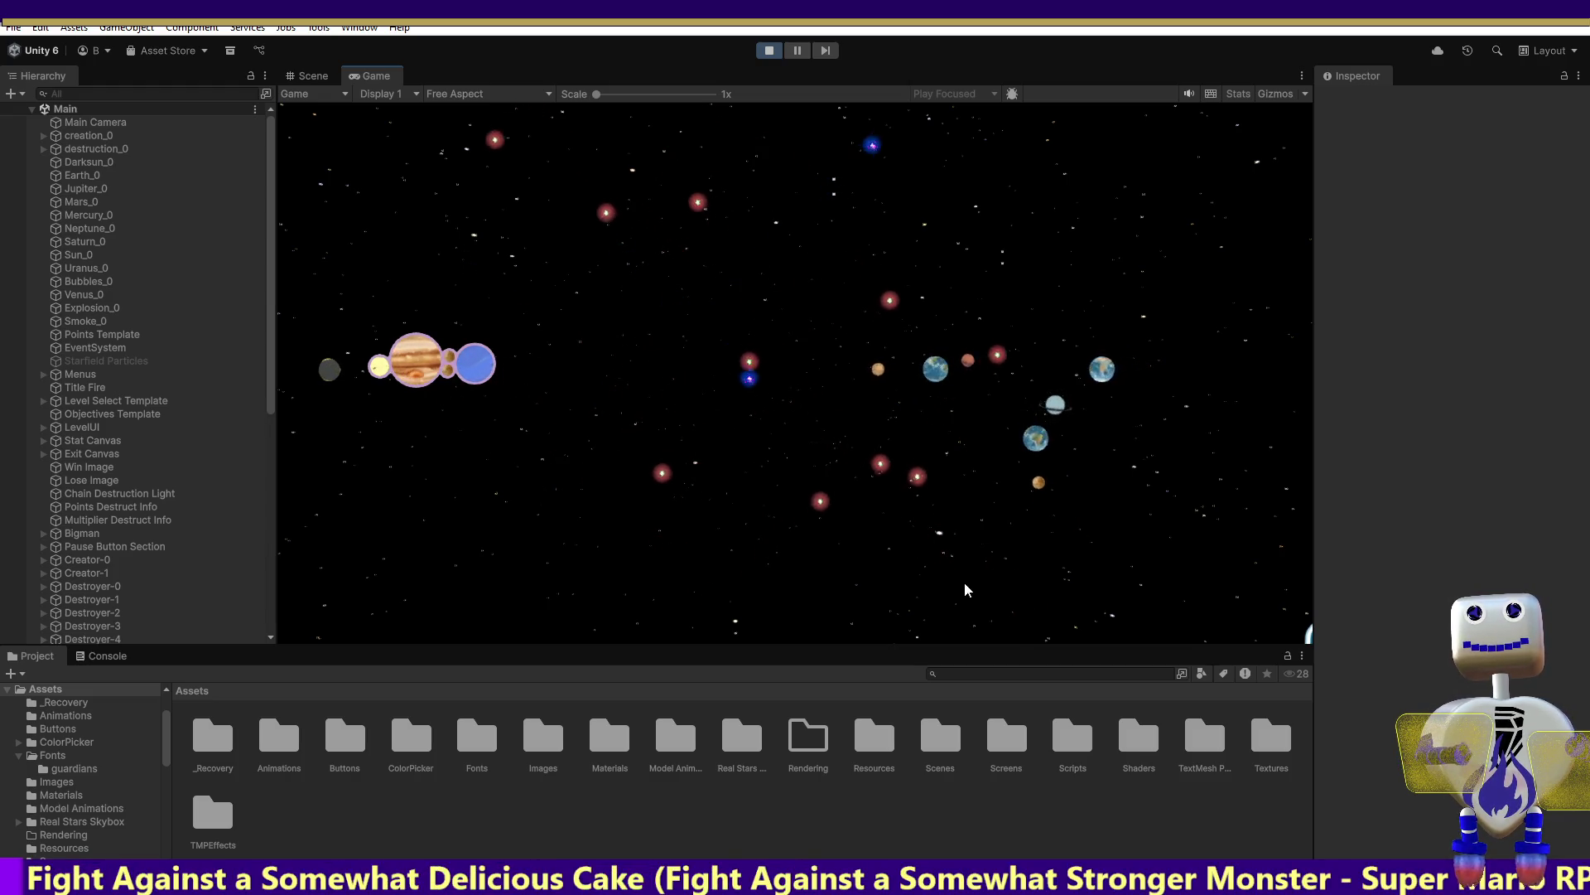
{"action": "left_click", "coordinate": [936, 379]}
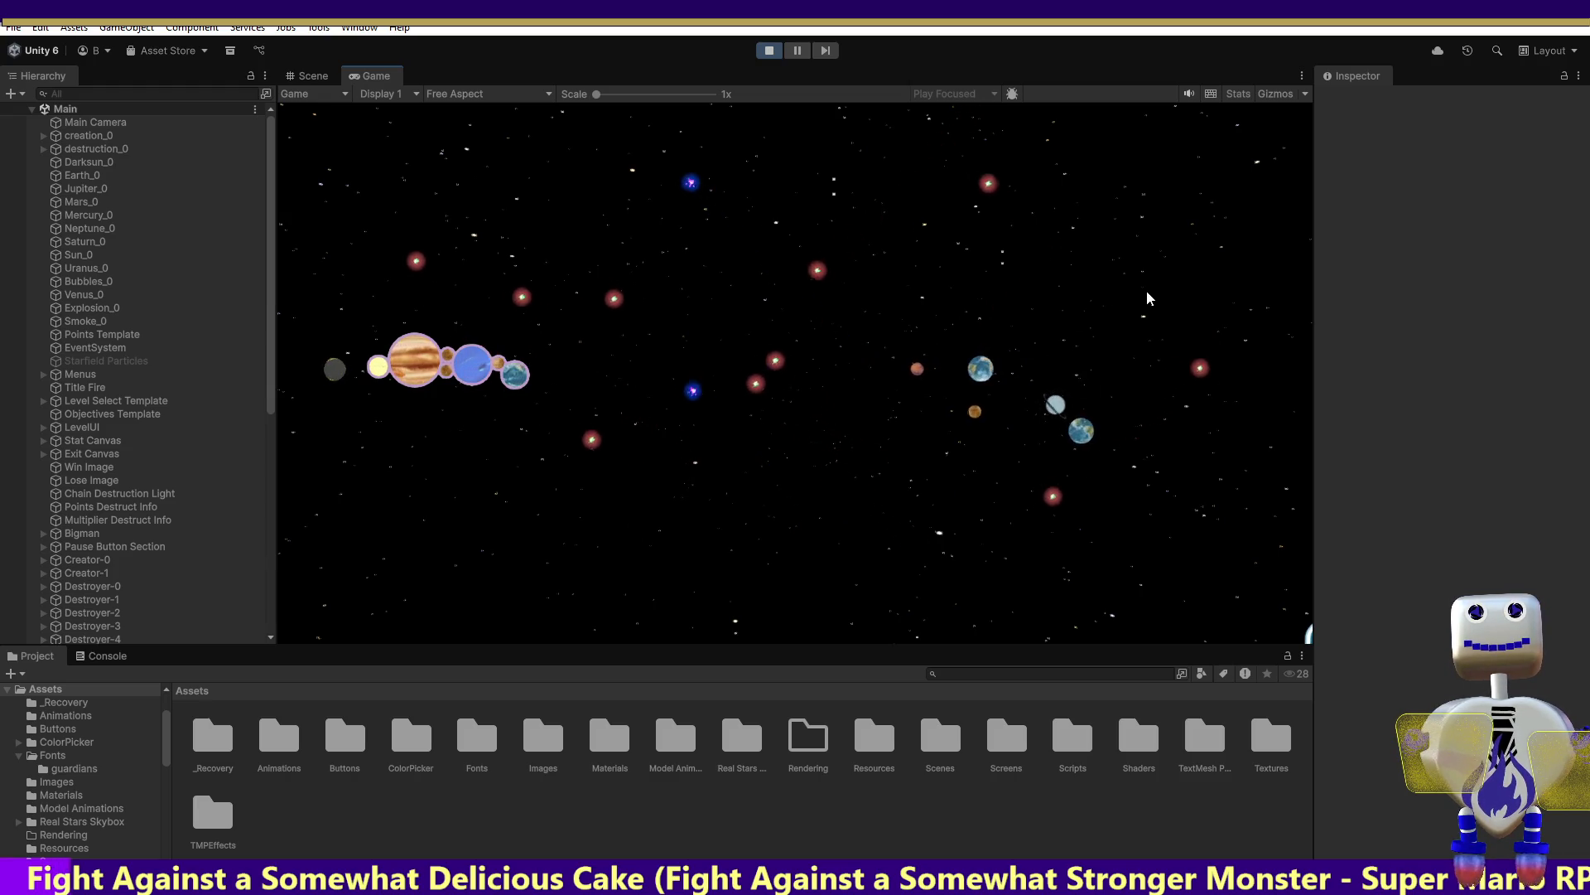
{"action": "left_click", "coordinate": [967, 376]}
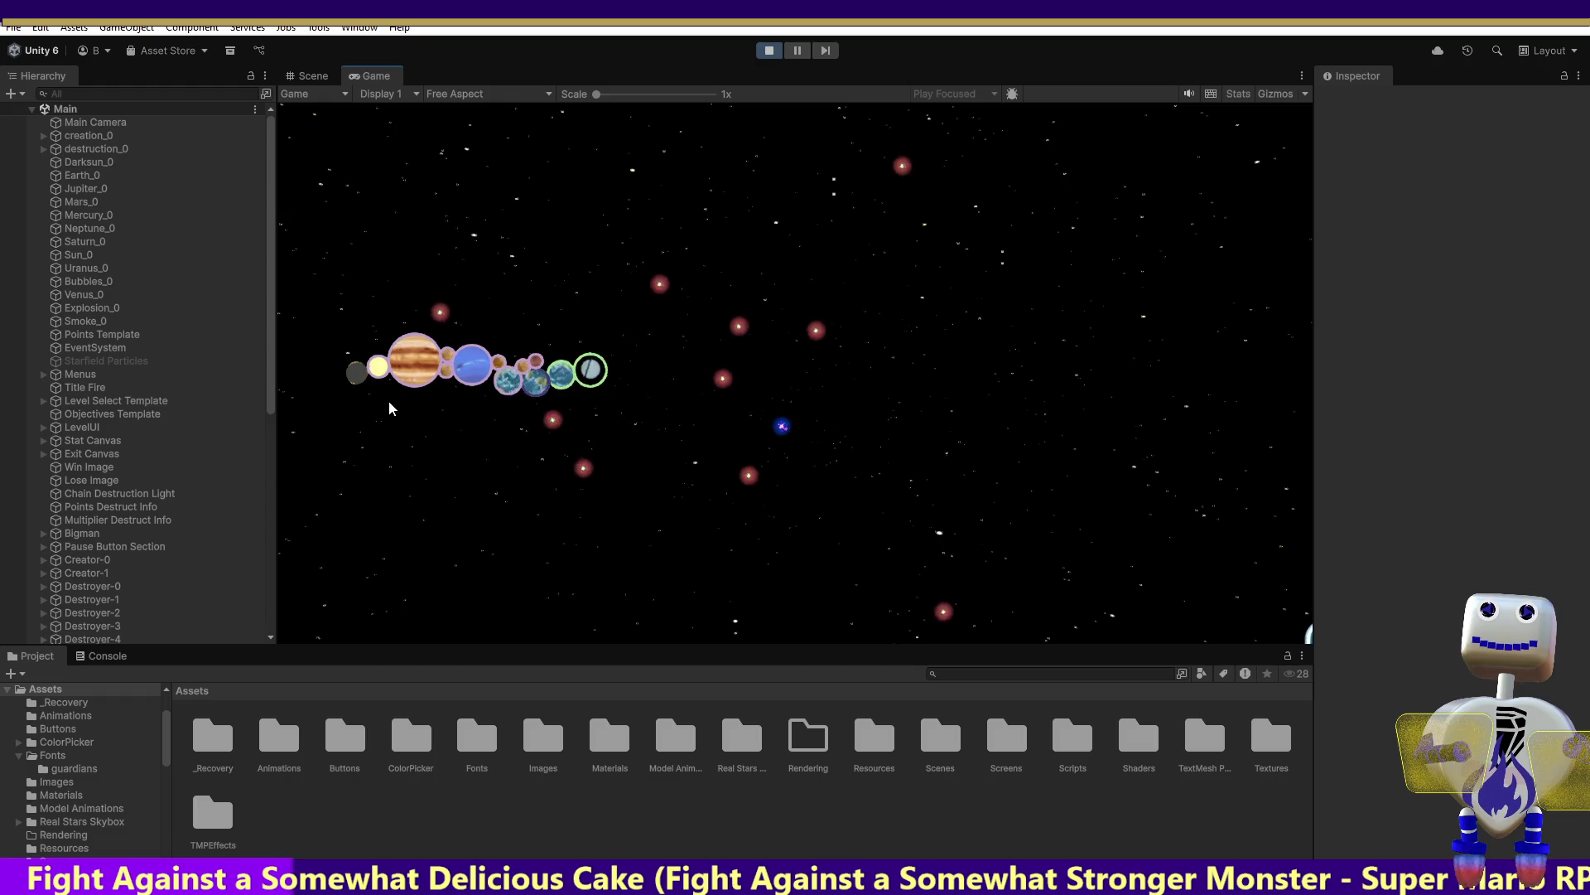
{"action": "left_click", "coordinate": [389, 400]}
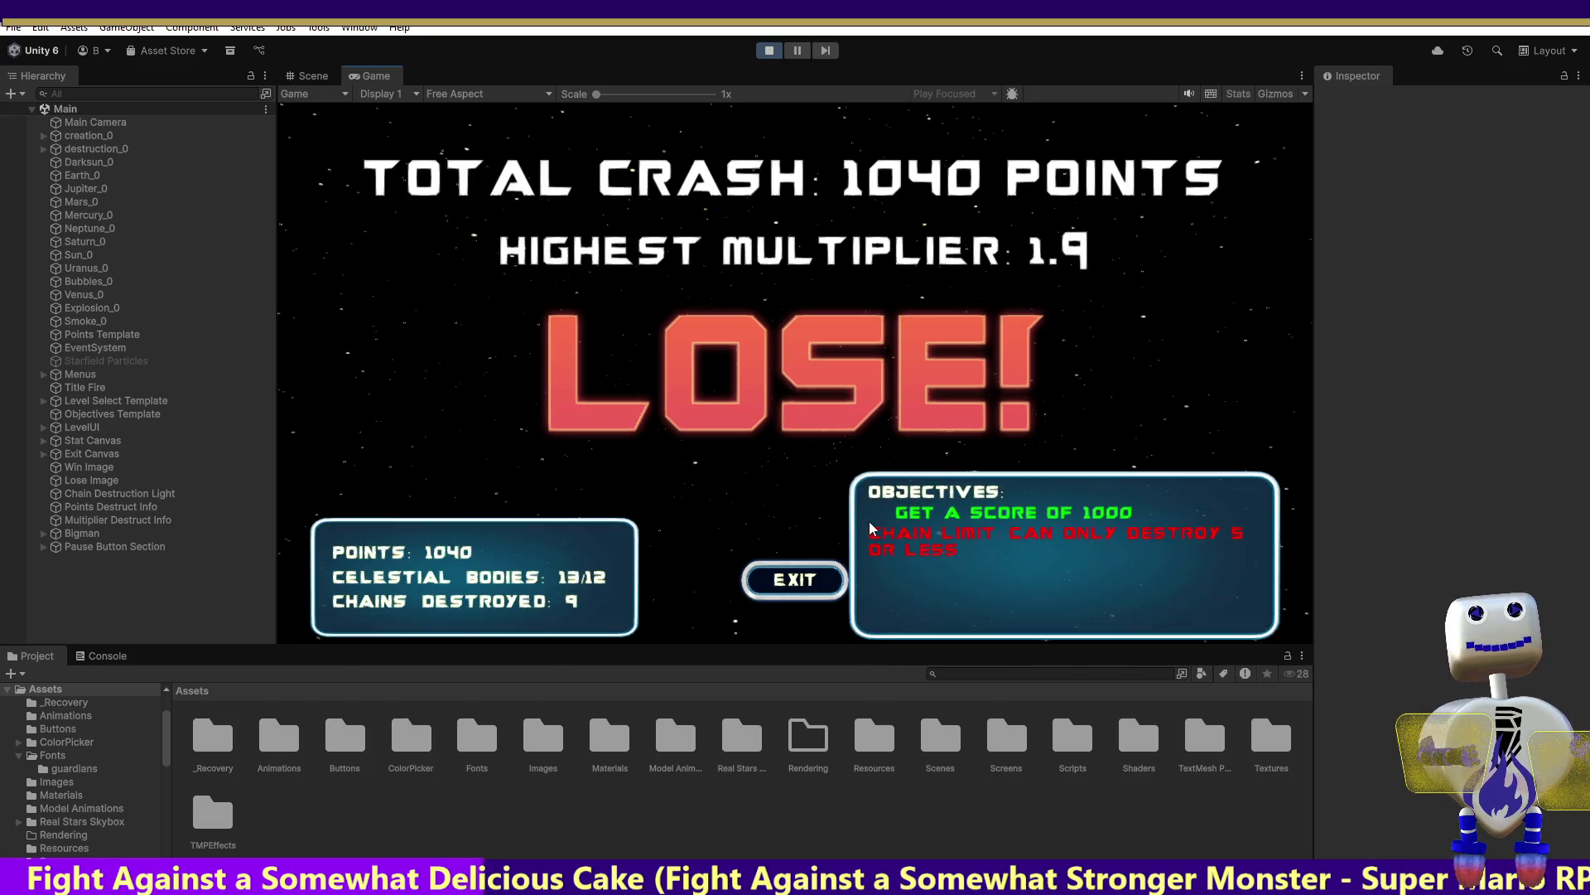
Leave the lose screen and start level 4 again from the level list
{"action": "left_click", "coordinate": [816, 588]}
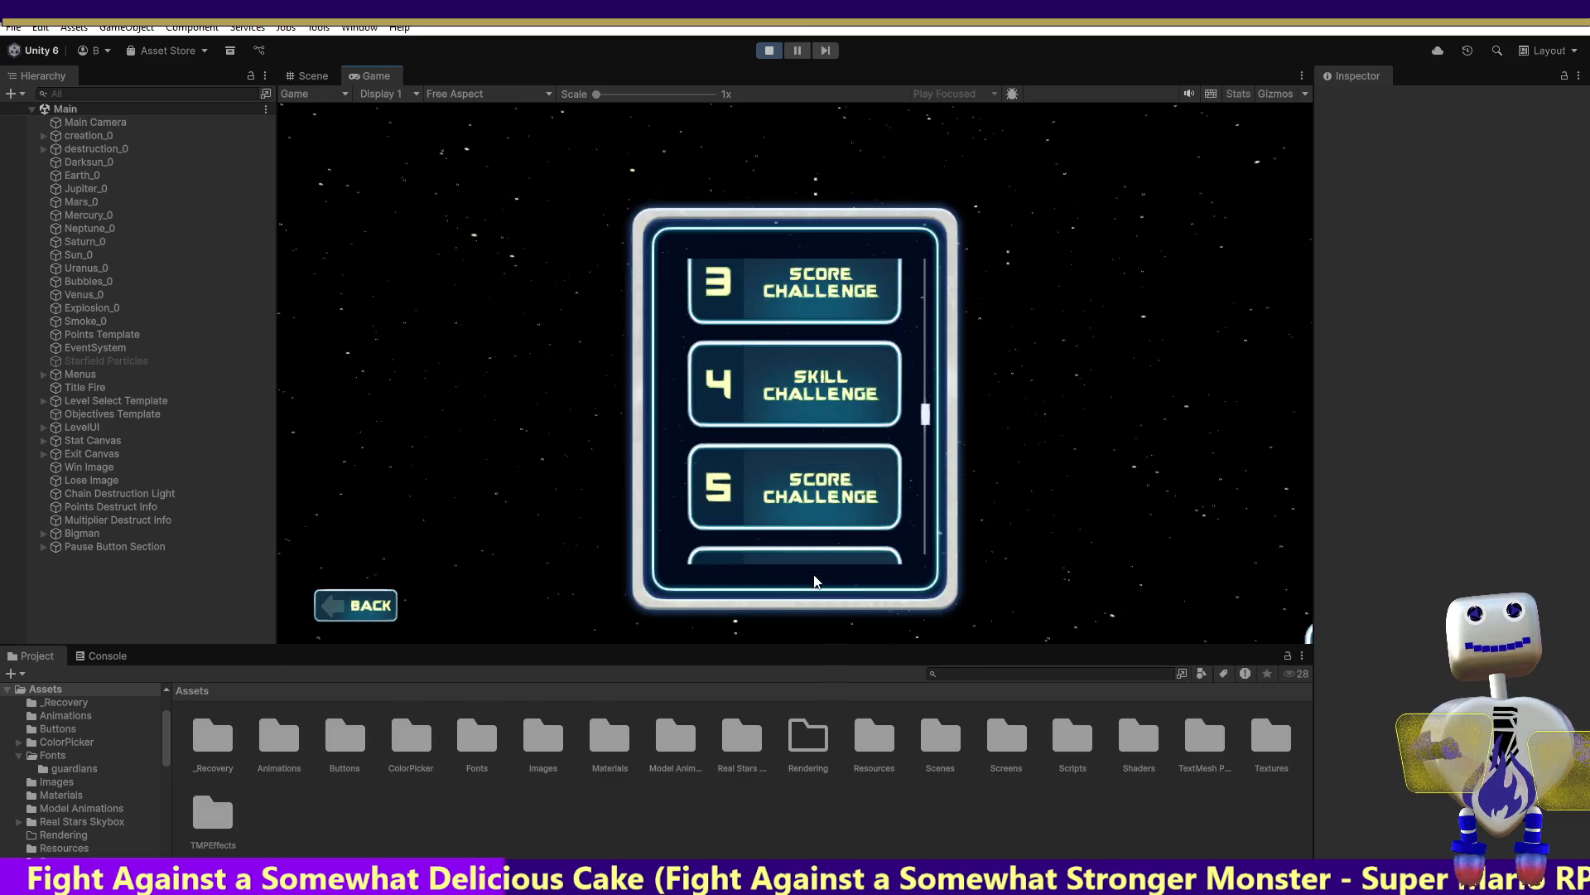
{"action": "left_click", "coordinate": [834, 503]}
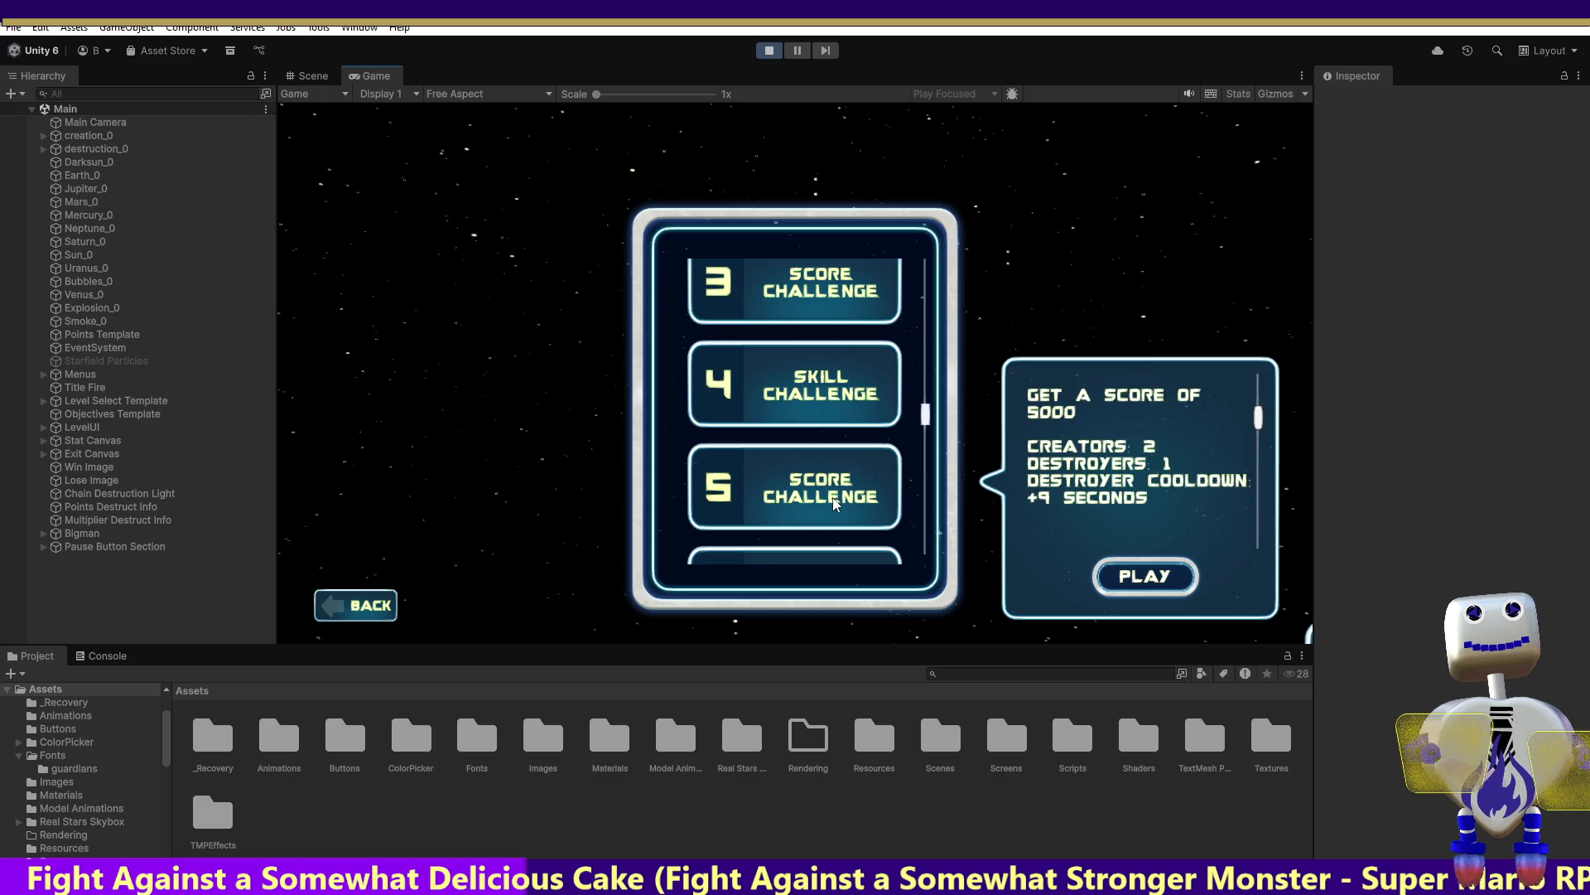
{"action": "left_click", "coordinate": [830, 424]}
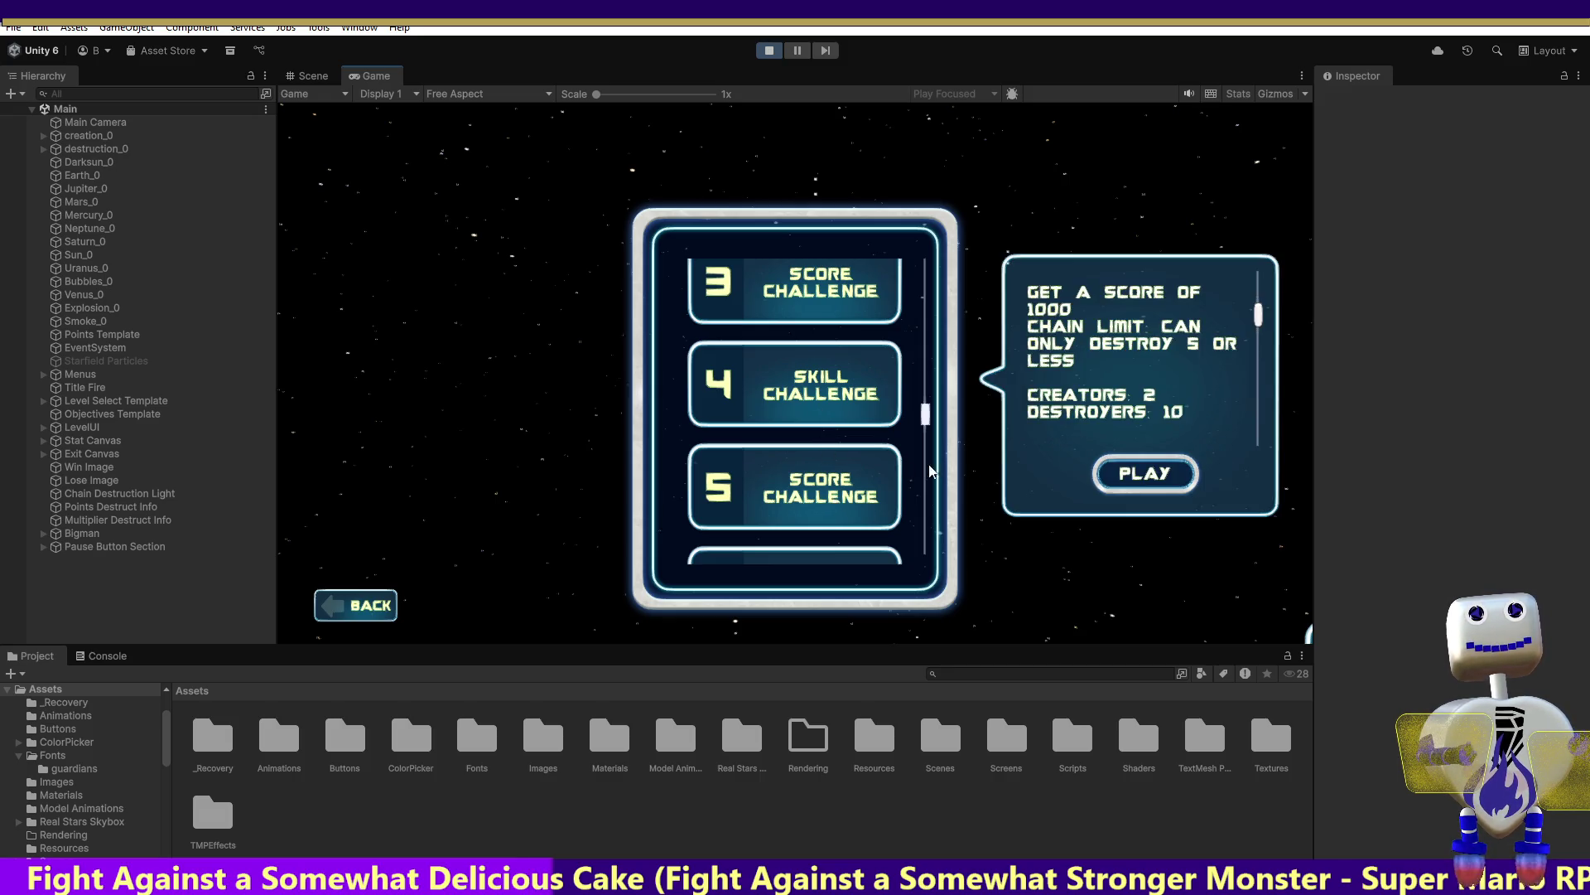
{"action": "left_click", "coordinate": [1132, 476]}
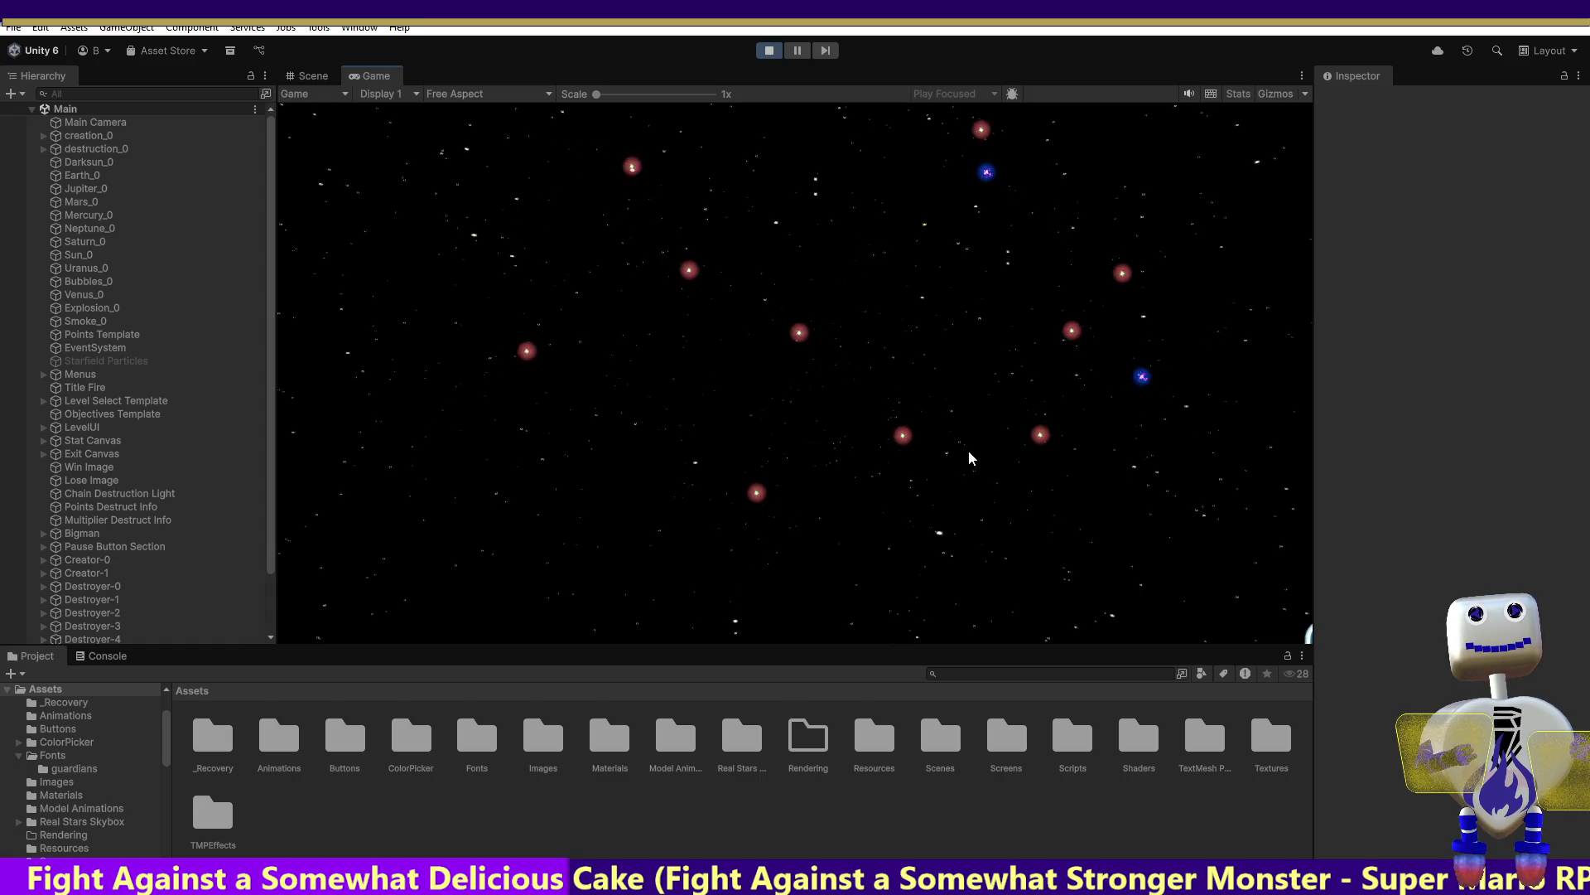
Spawn two yellow bodies, a large blue planet and an orange planet, then crash the cluster
{"action": "left_click", "coordinate": [1003, 242]}
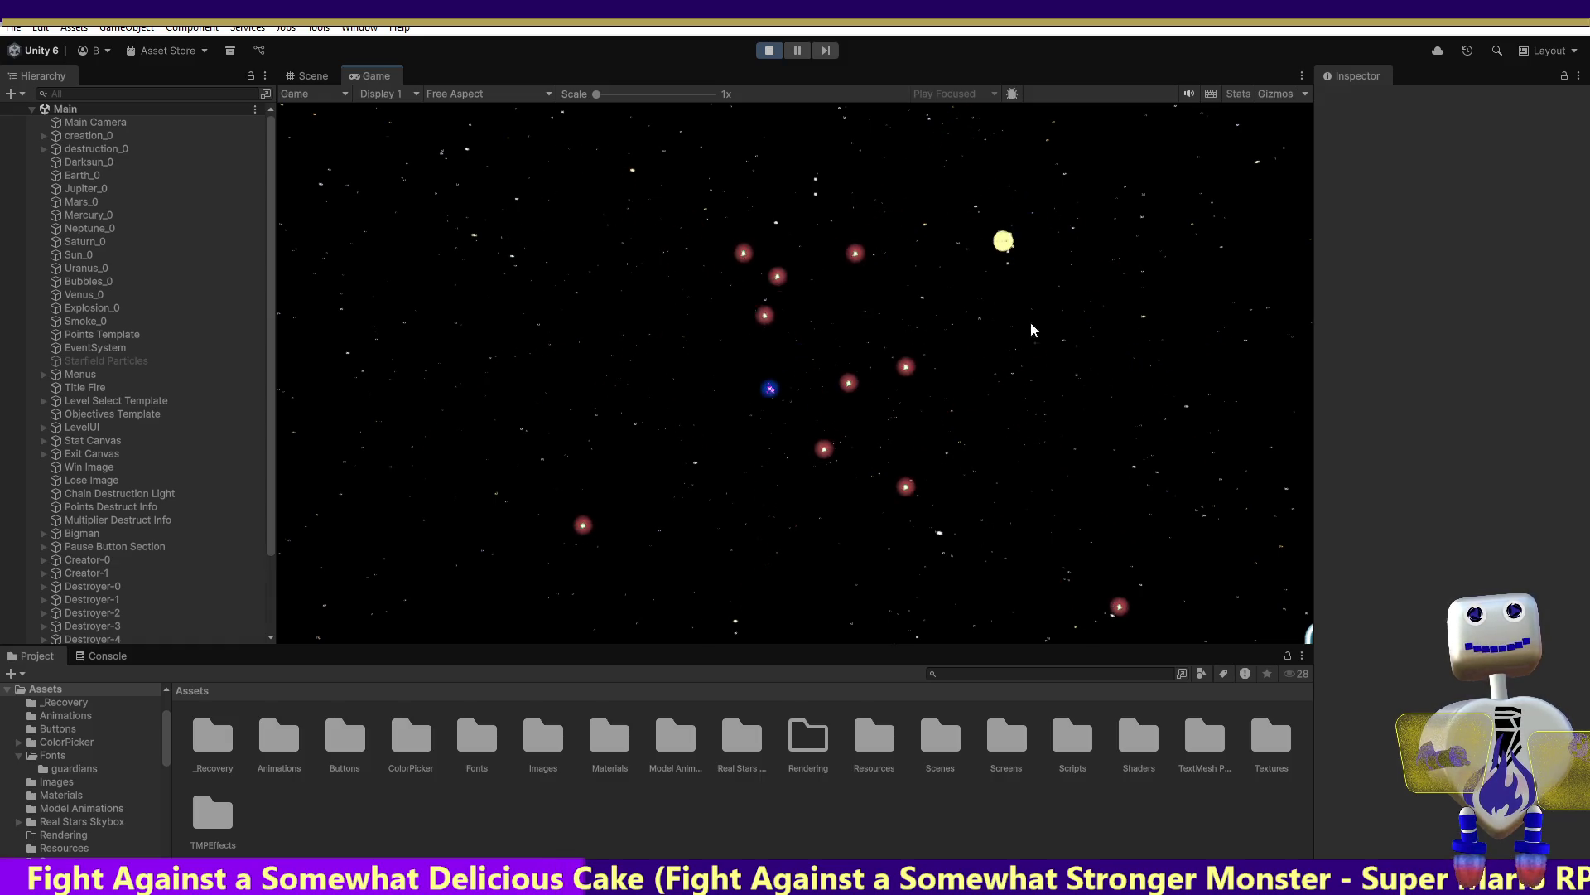
{"action": "left_click", "coordinate": [738, 506]}
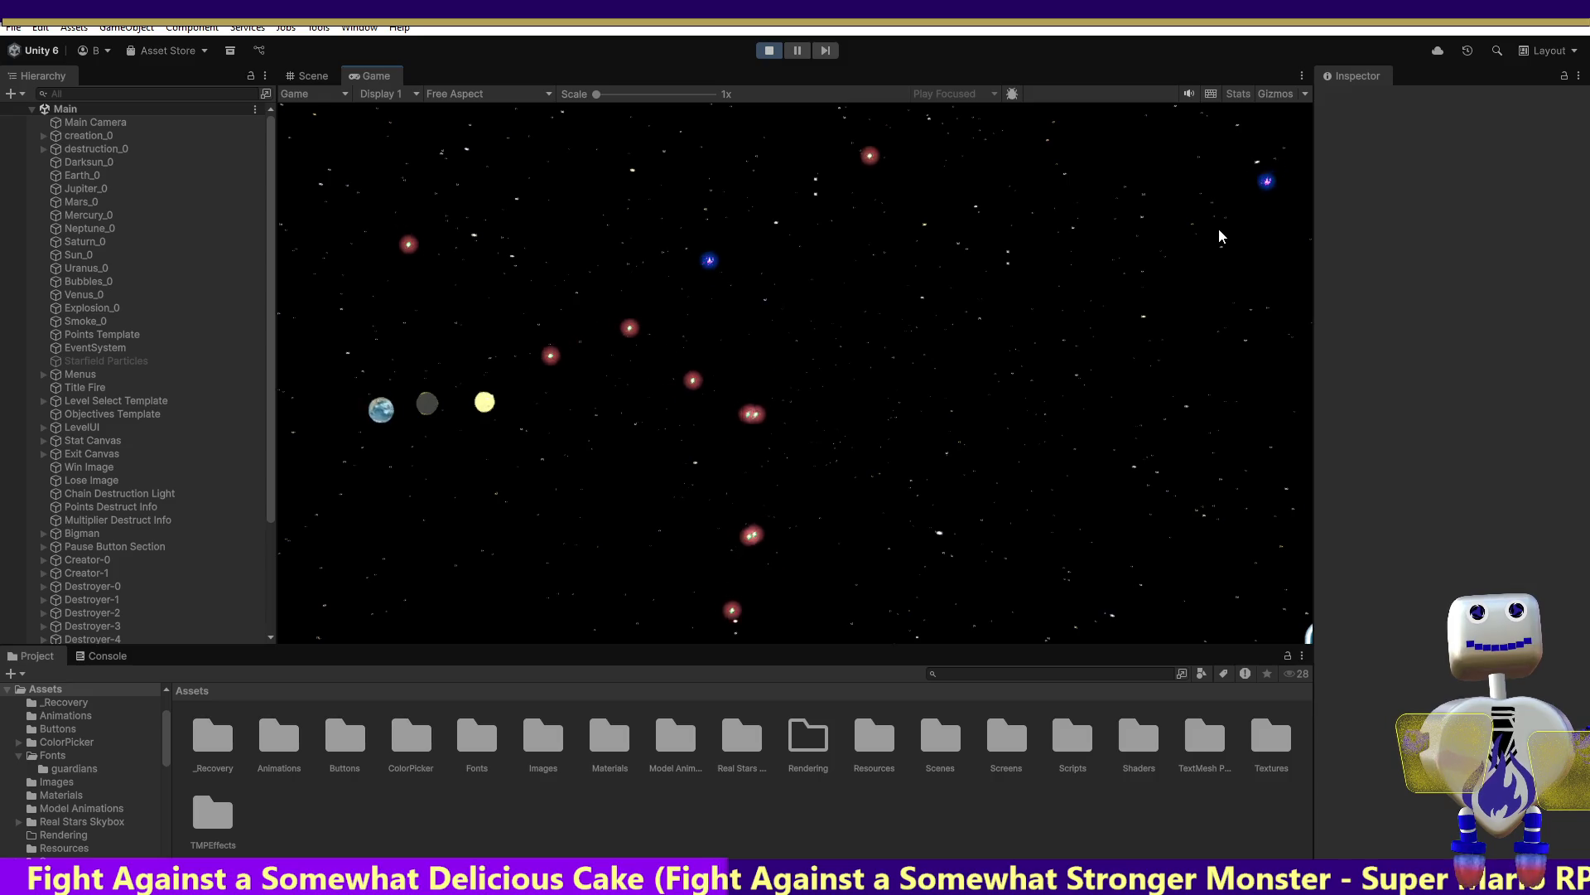
{"action": "left_click", "coordinate": [1183, 260]}
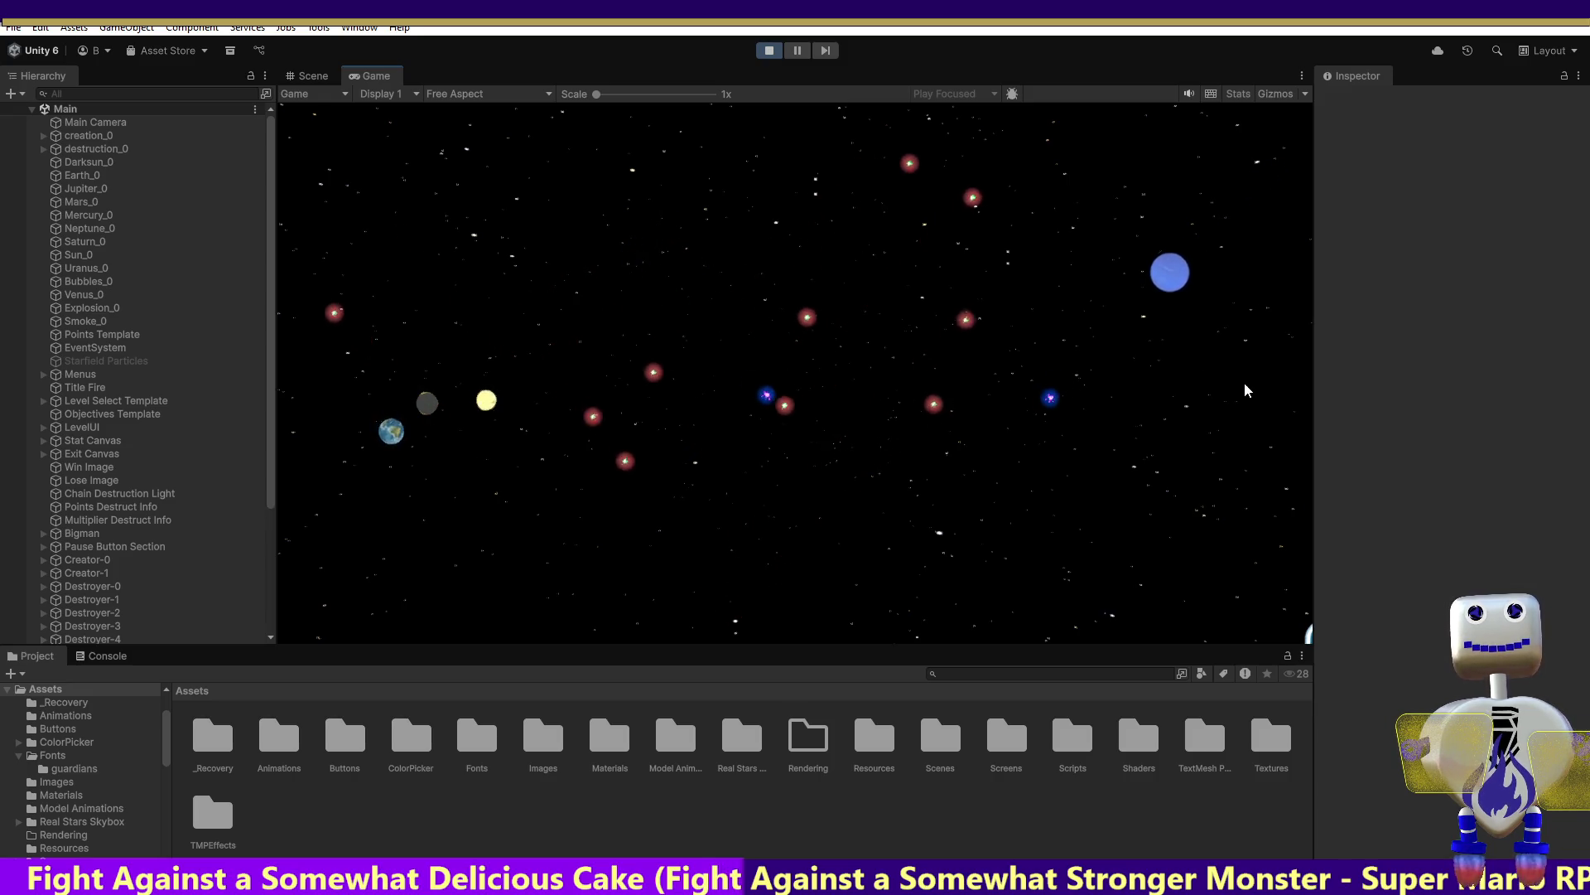
{"action": "left_click", "coordinate": [832, 523]}
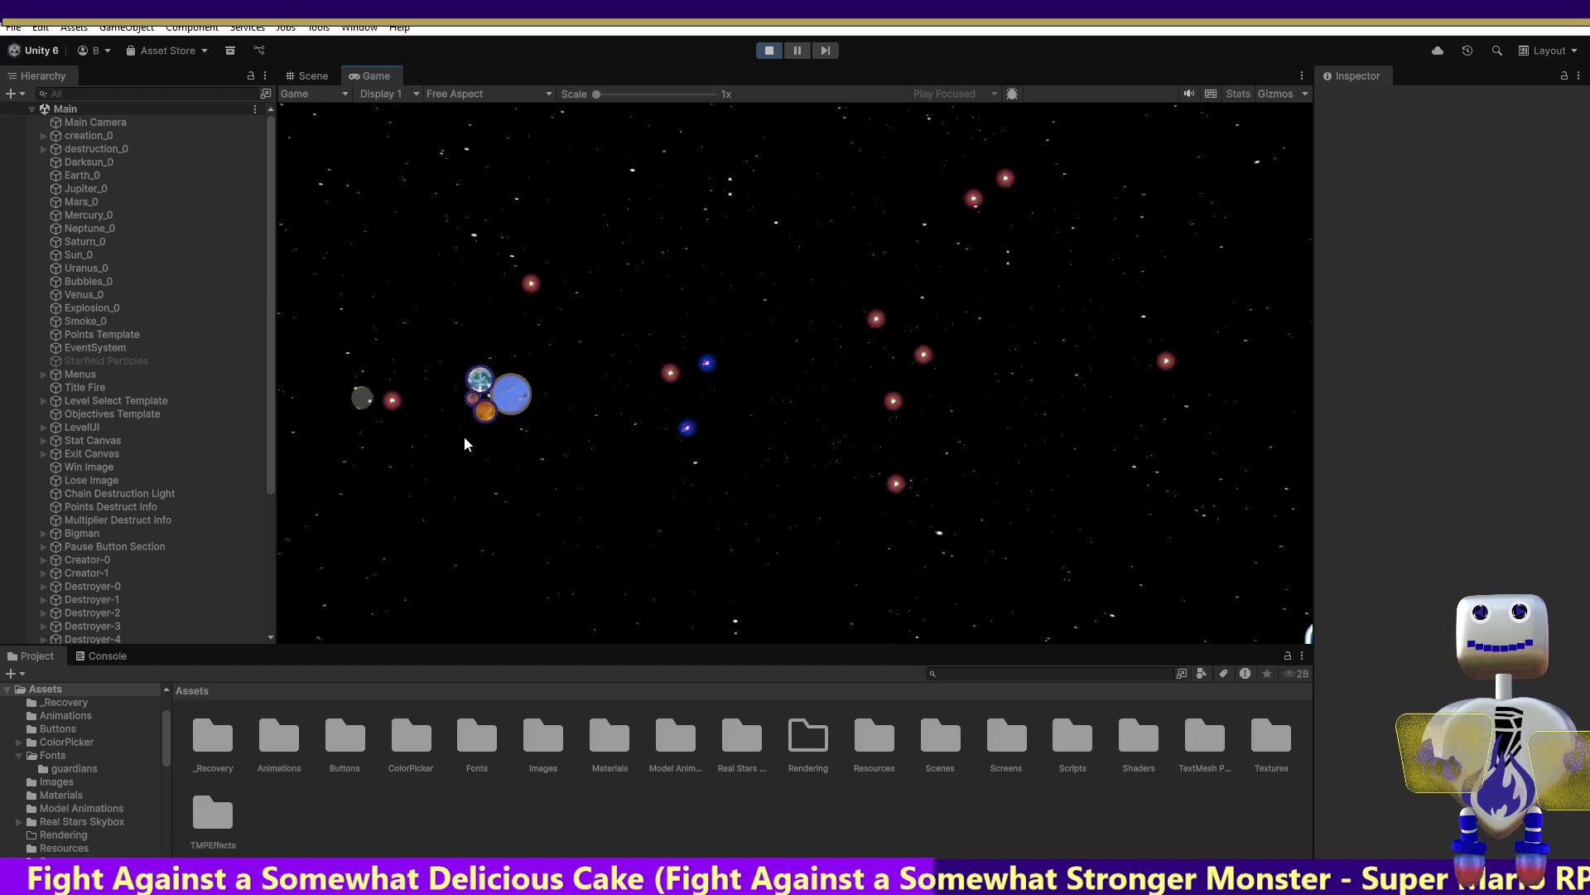
{"action": "left_click", "coordinate": [485, 414]}
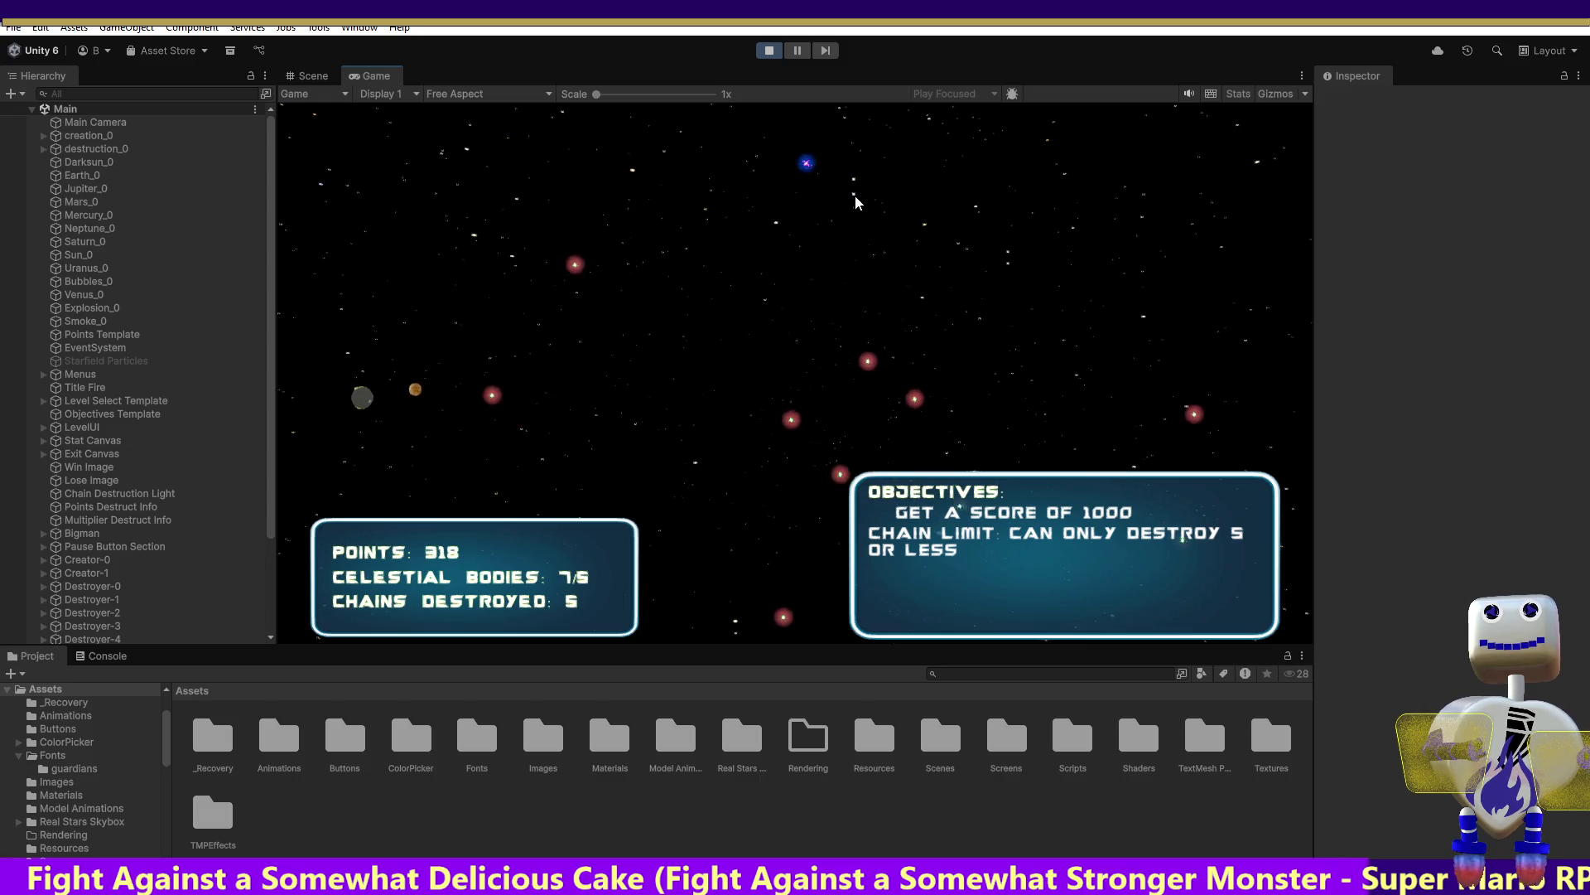
Merge the orange planet into the small orange planet, ending on a 521-point highest crash
{"action": "left_click_drag", "start_coordinate": [788, 192], "coordinate": [418, 357]}
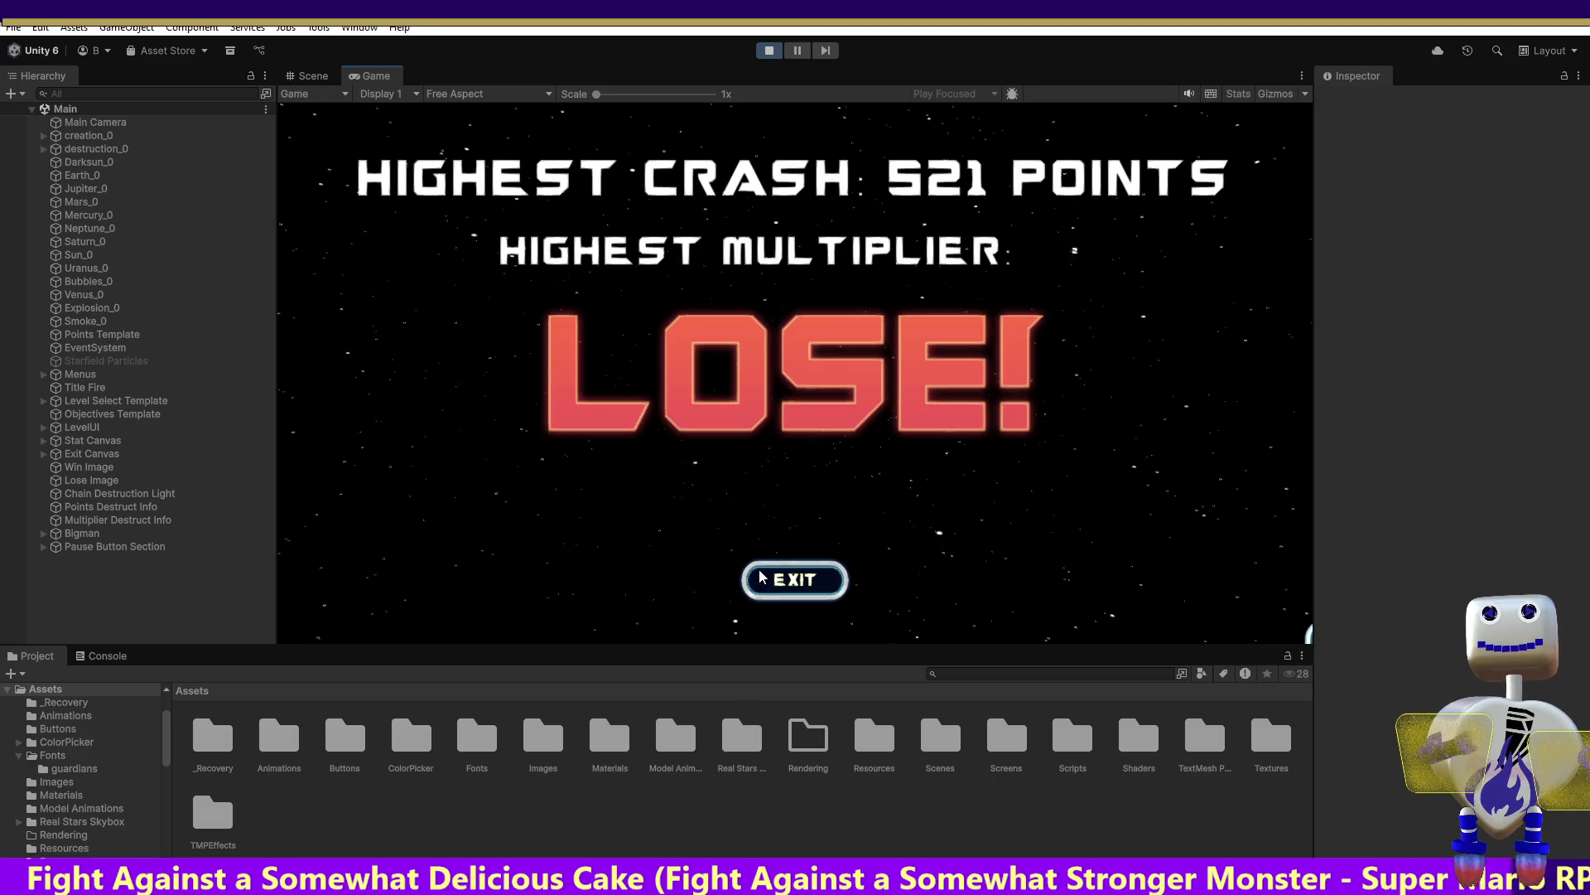
Leave the Lose screen, view the 5000-score, chain-limit-5 level details, then stop the game
{"action": "left_click", "coordinate": [762, 578]}
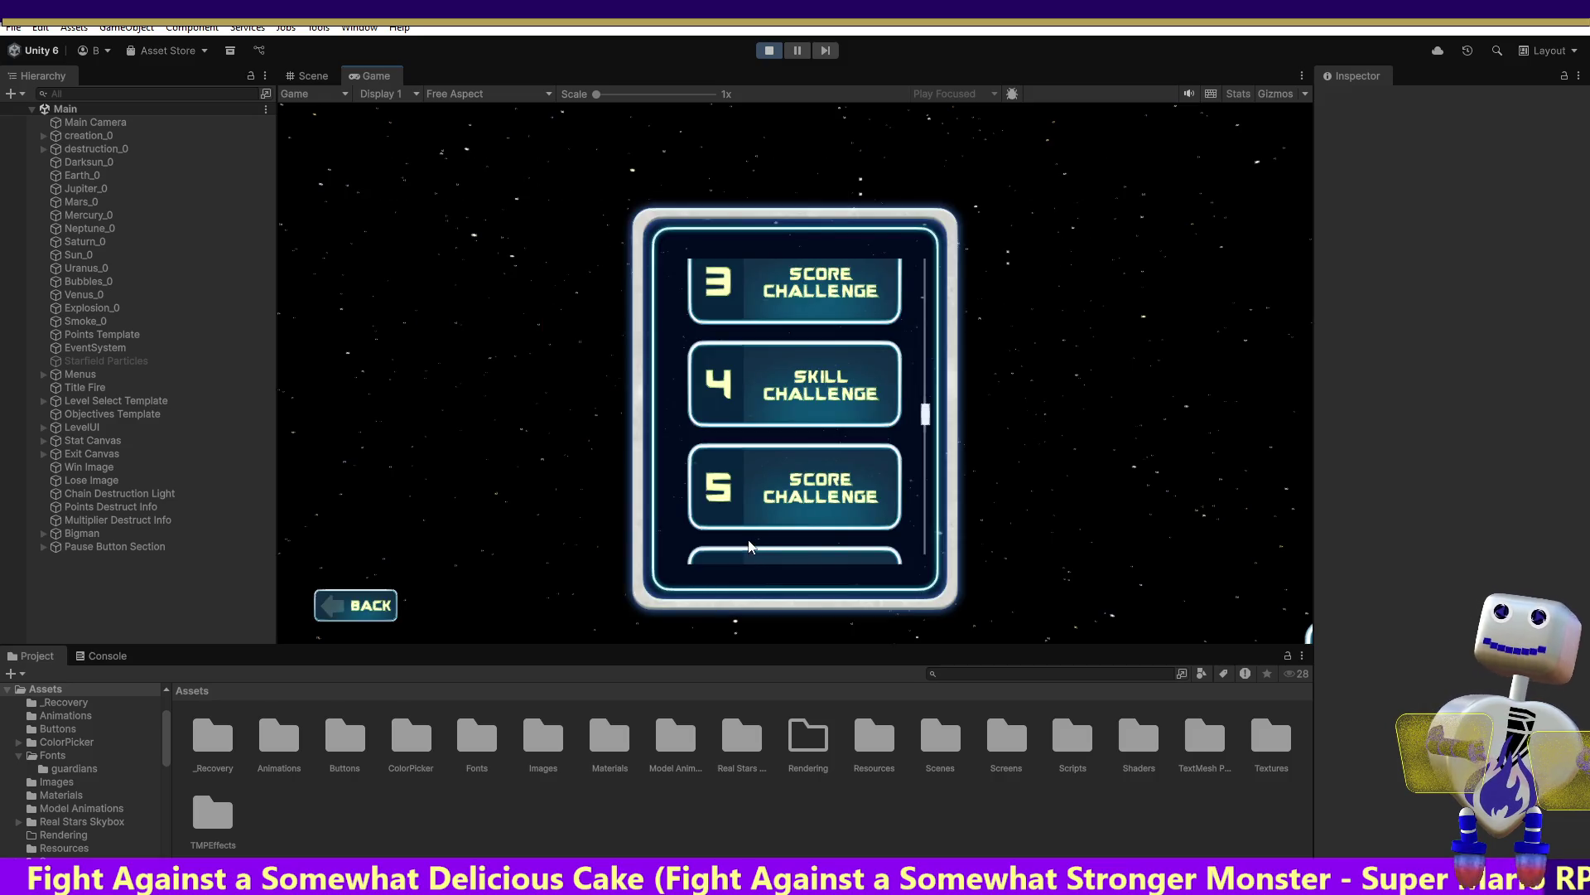
{"action": "scroll", "coordinate": [927, 405], "scroll_direction": "down", "scroll_amount": 1}
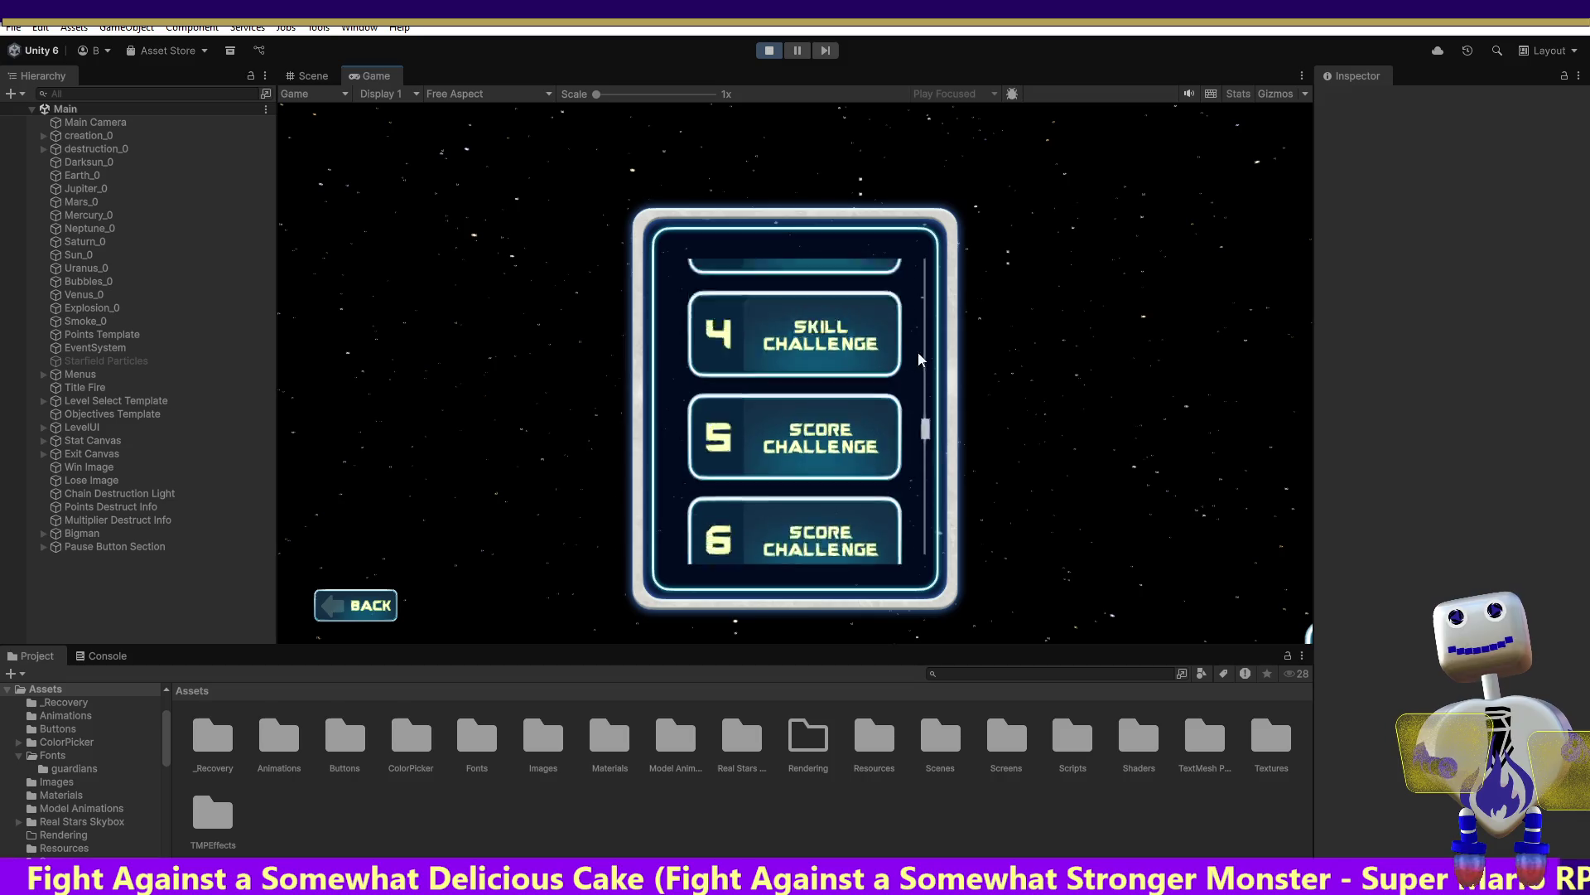
{"action": "scroll", "coordinate": [911, 389], "scroll_direction": "up", "scroll_amount": 5}
{"action": "left_click", "coordinate": [803, 399]}
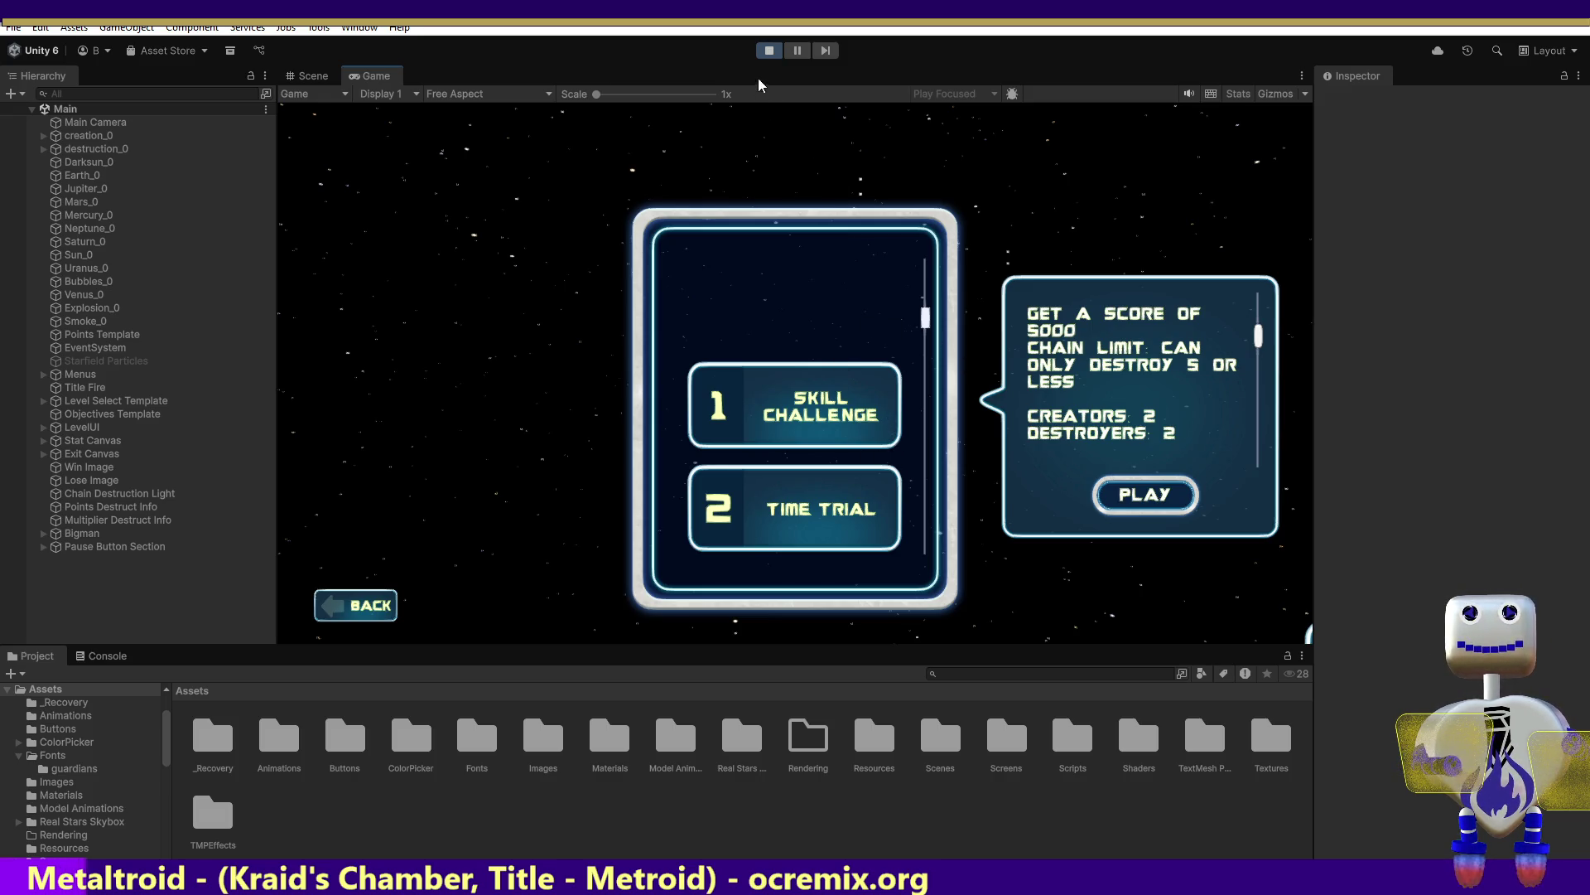
{"action": "left_click", "coordinate": [764, 53]}
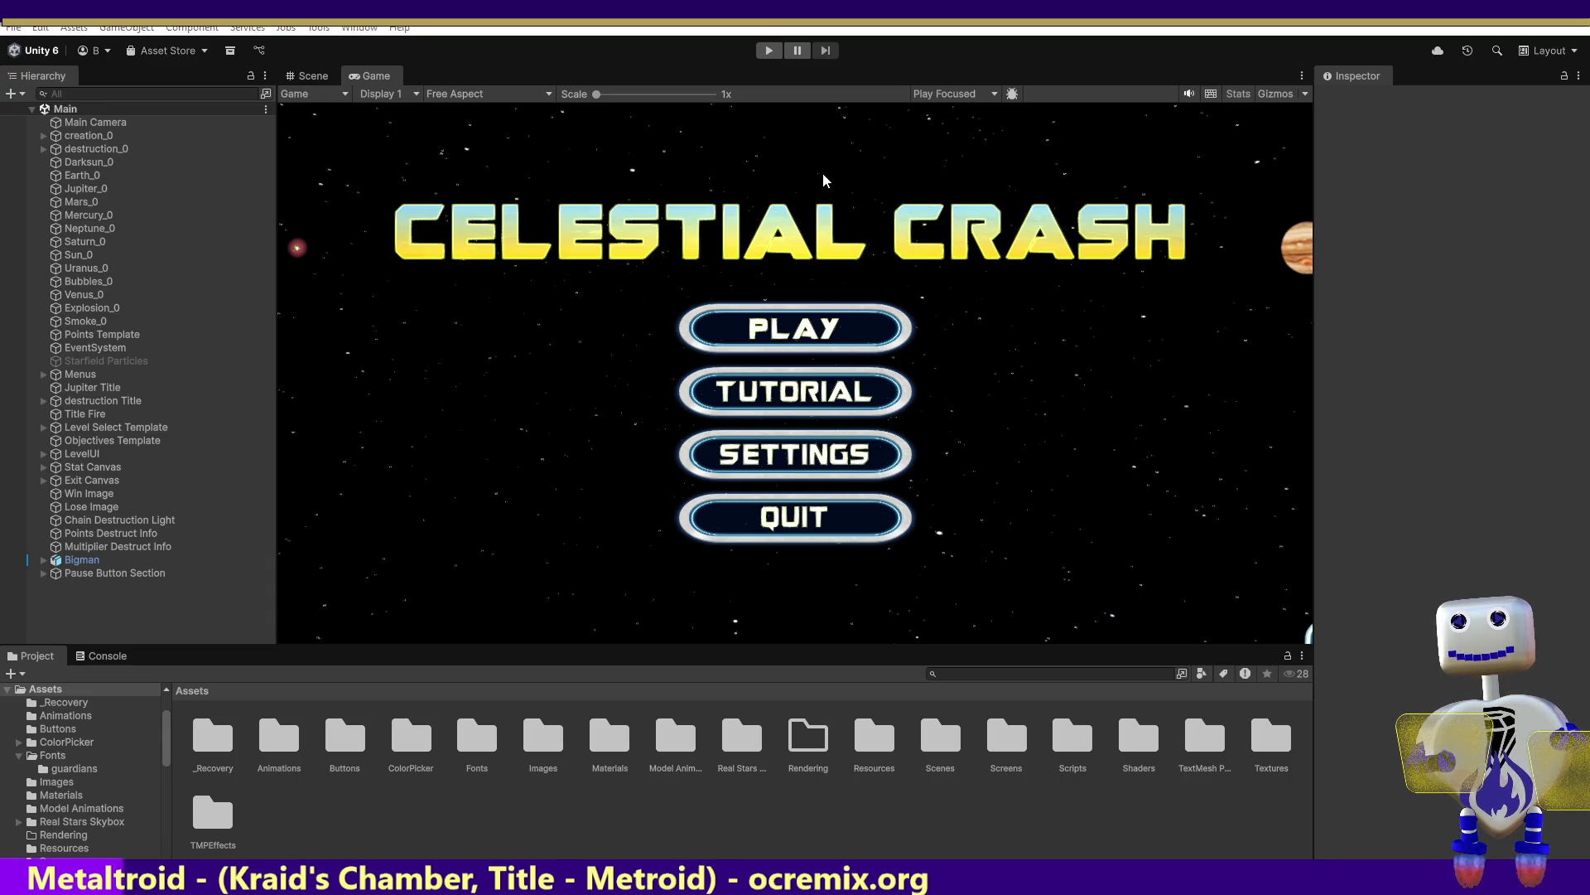
Switch to Visual Studio showing MainController.cs
{"action": "key", "text": "alt+Tab"}
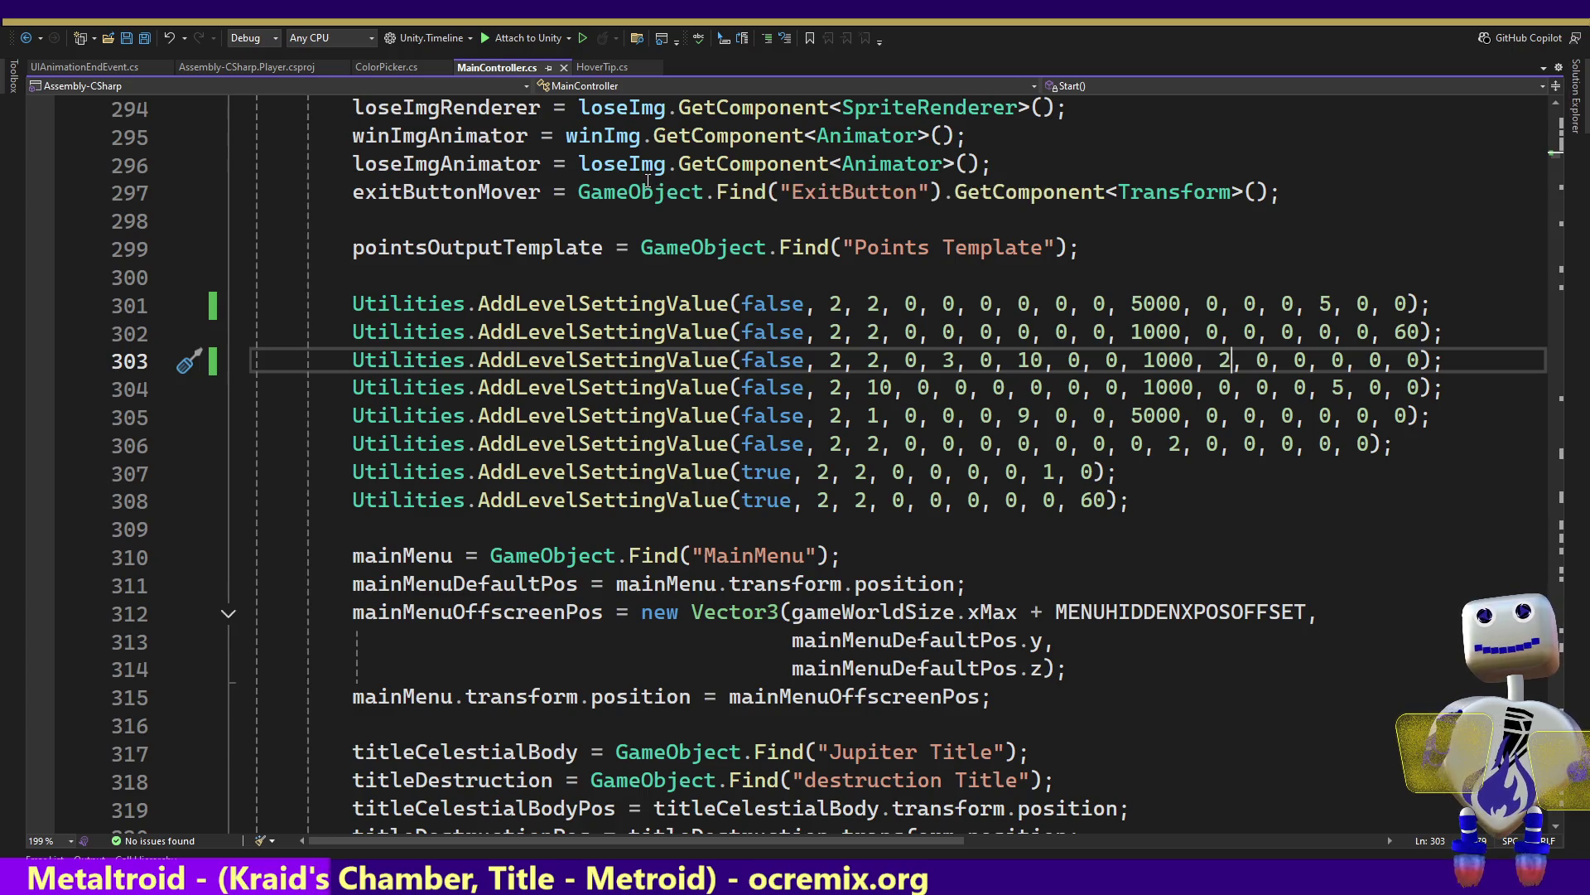
Review the AddLevelSettingValue calls, then move down to the destruction code at line 654
{"action": "mouse_move", "coordinate": [647, 189]}
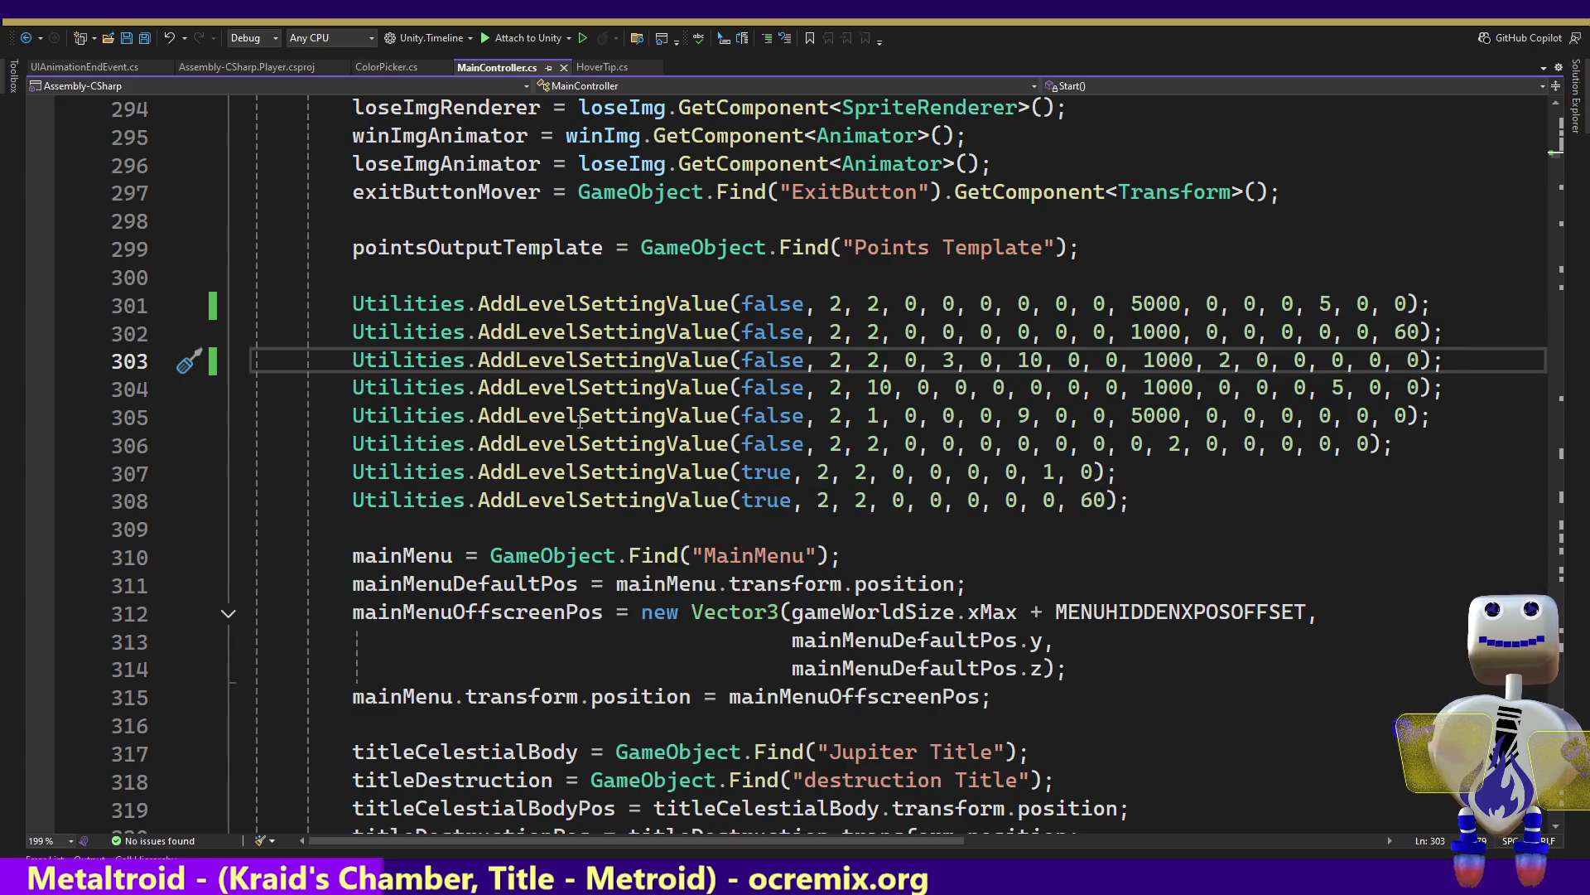
{"action": "mouse_move", "coordinate": [597, 354]}
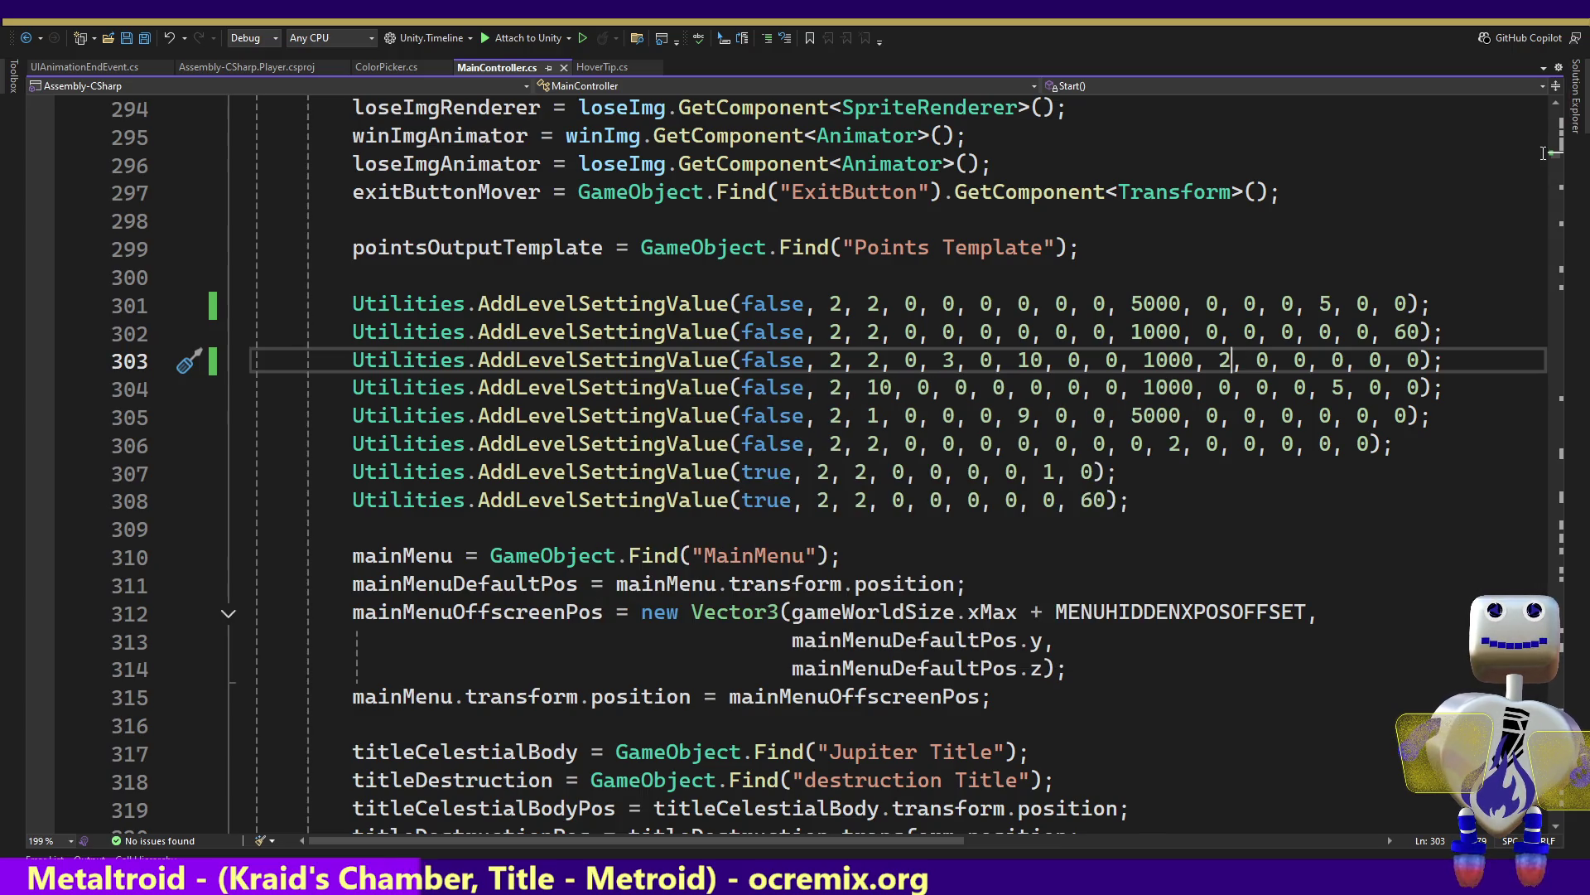
{"action": "left_click_drag", "start_coordinate": [1557, 163], "coordinate": [1557, 212]}
{"action": "left_click", "coordinate": [1207, 165]}
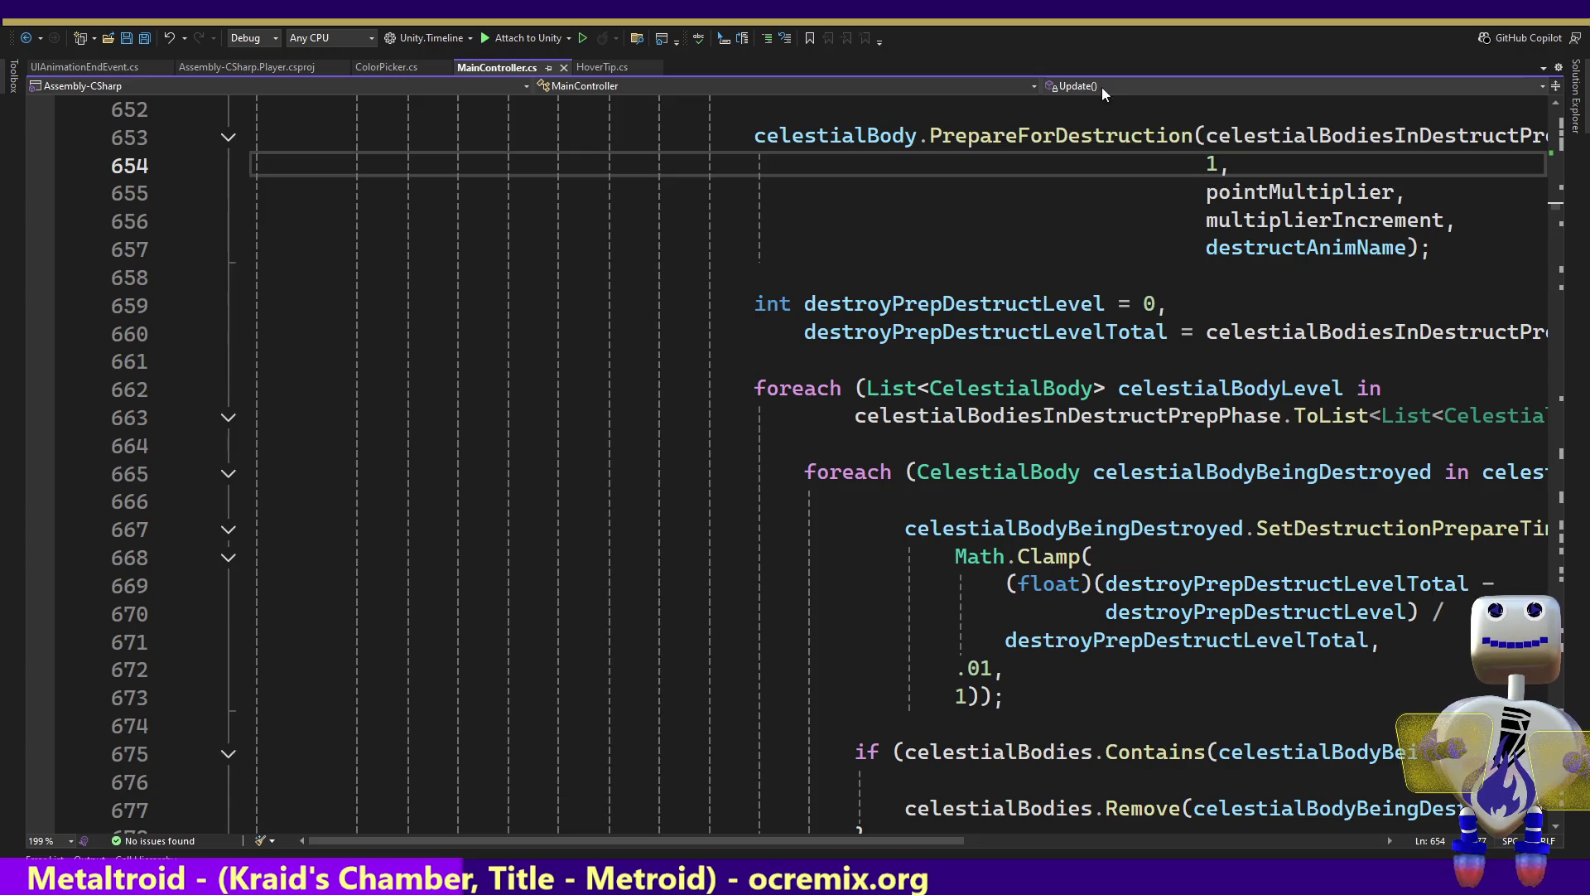
Jump to the OnUIAnimationEnd declaration using the MainController member list
{"action": "left_click", "coordinate": [1094, 87]}
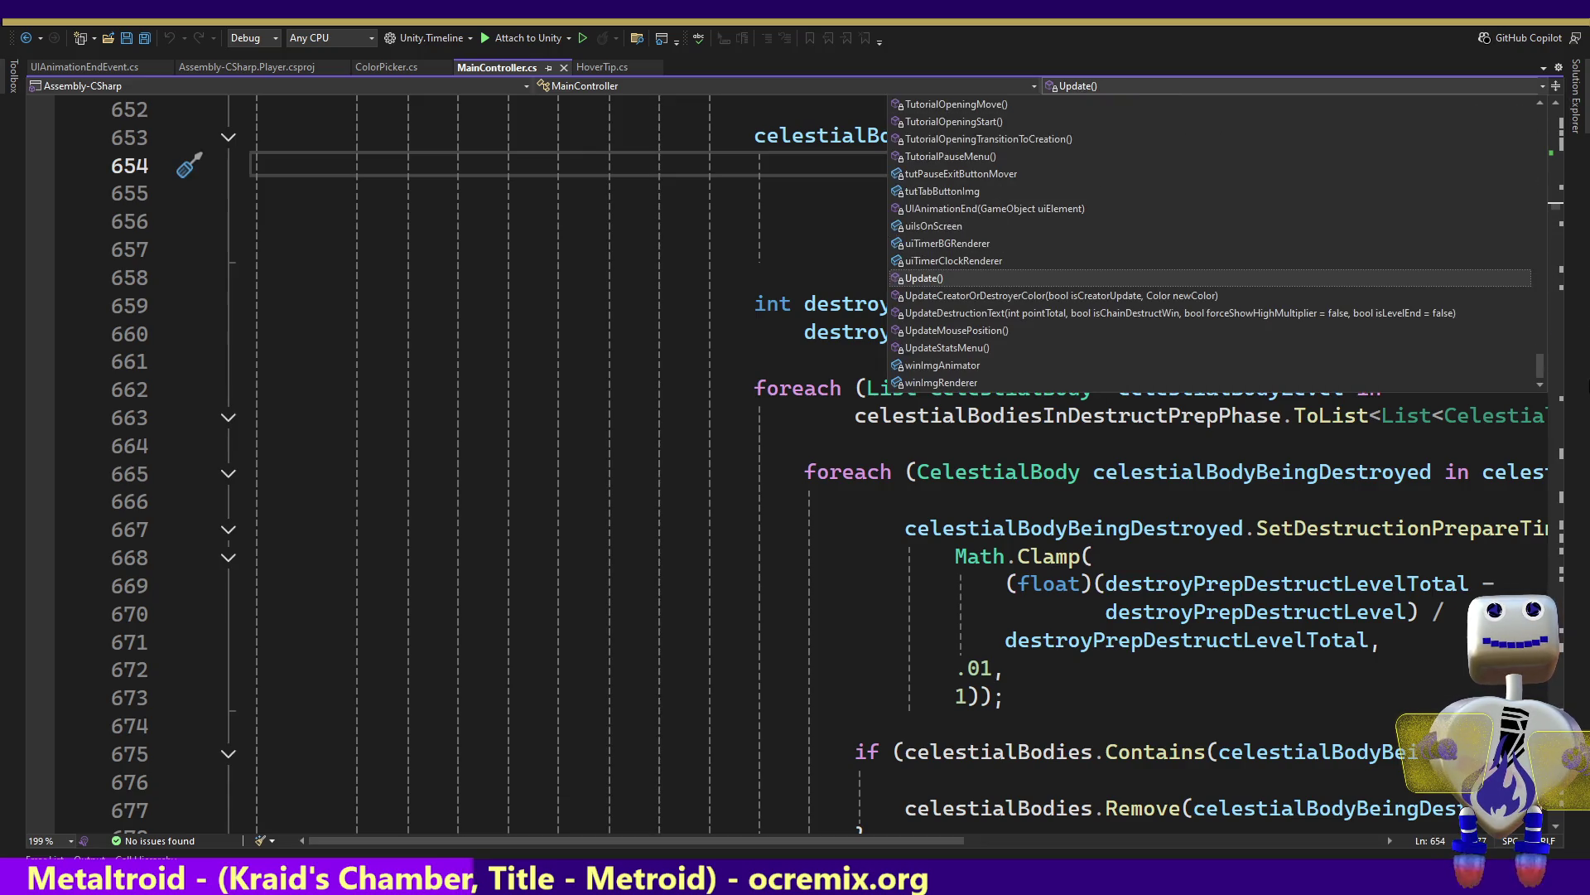
{"action": "left_click_drag", "start_coordinate": [1540, 369], "coordinate": [1524, 233]}
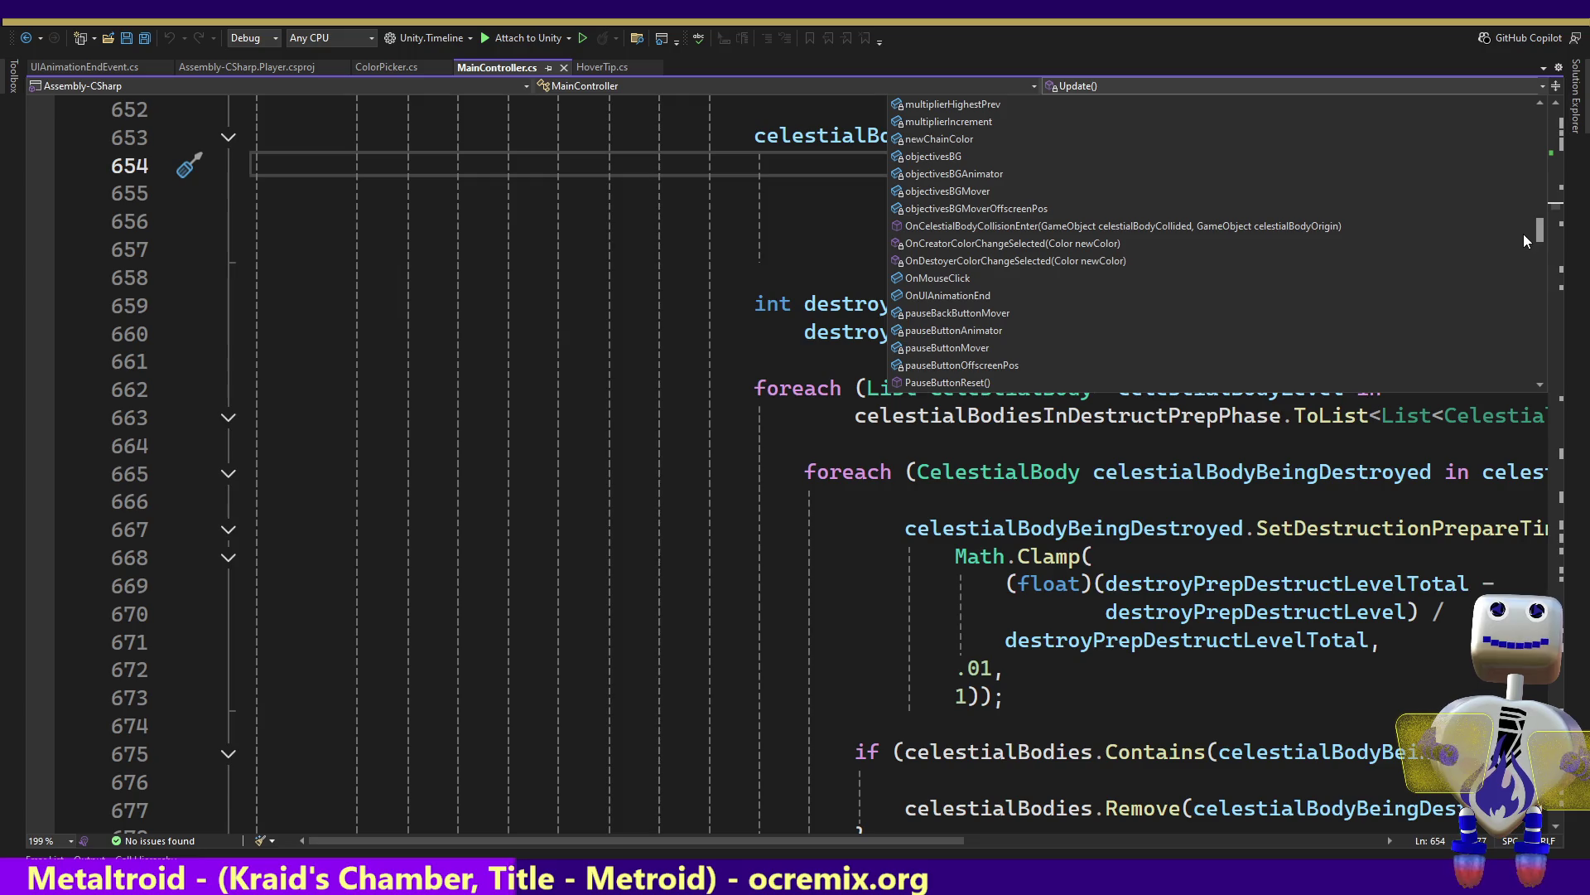
{"action": "left_click", "coordinate": [1242, 296]}
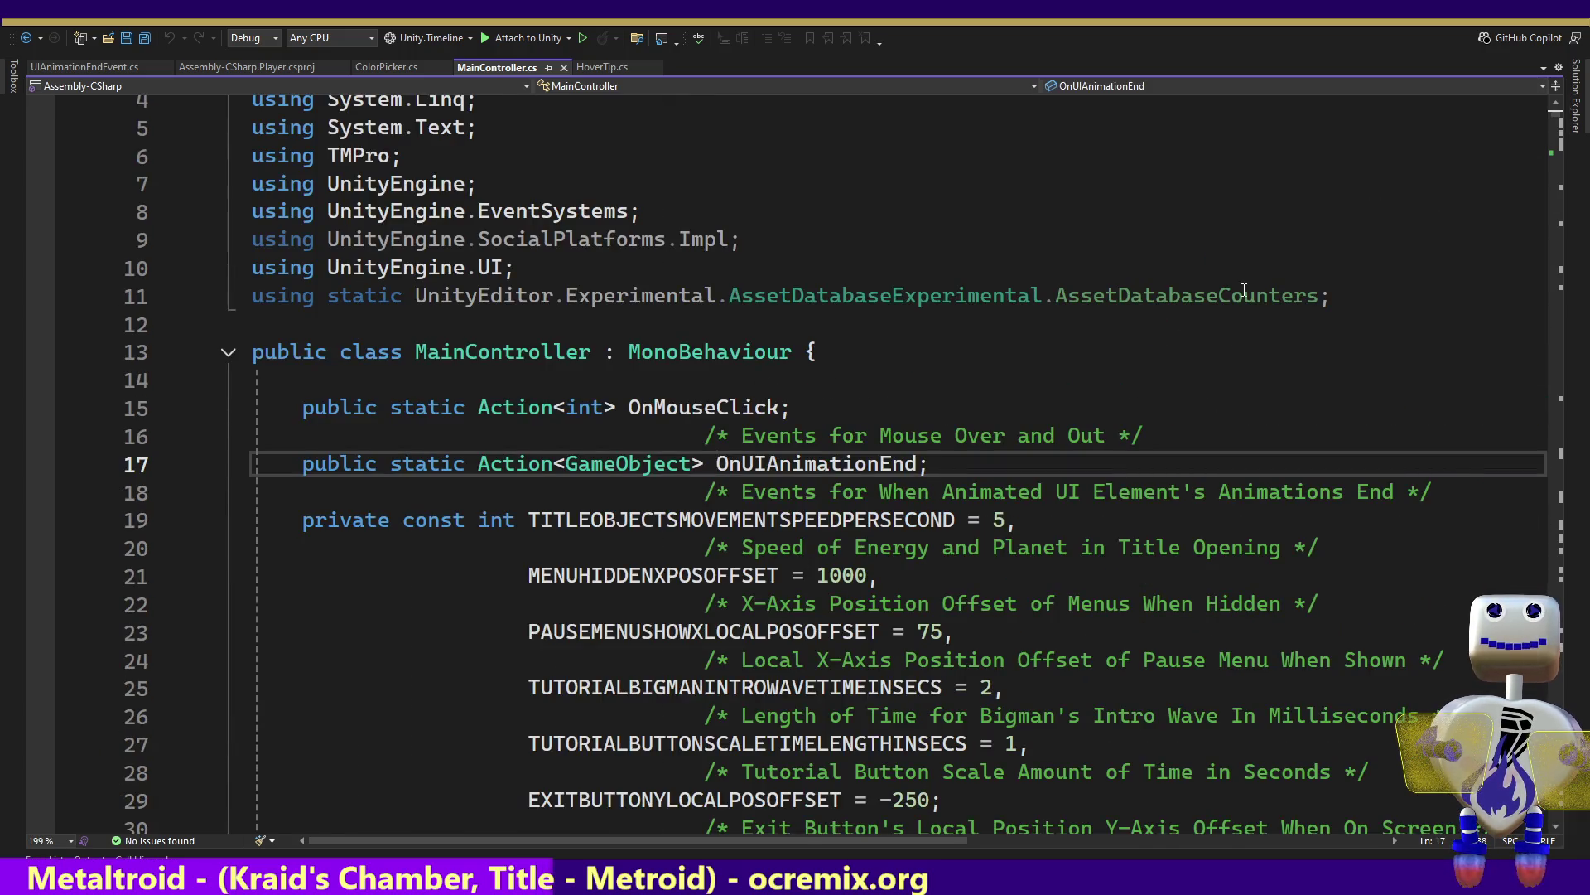
{"action": "mouse_move", "coordinate": [782, 465]}
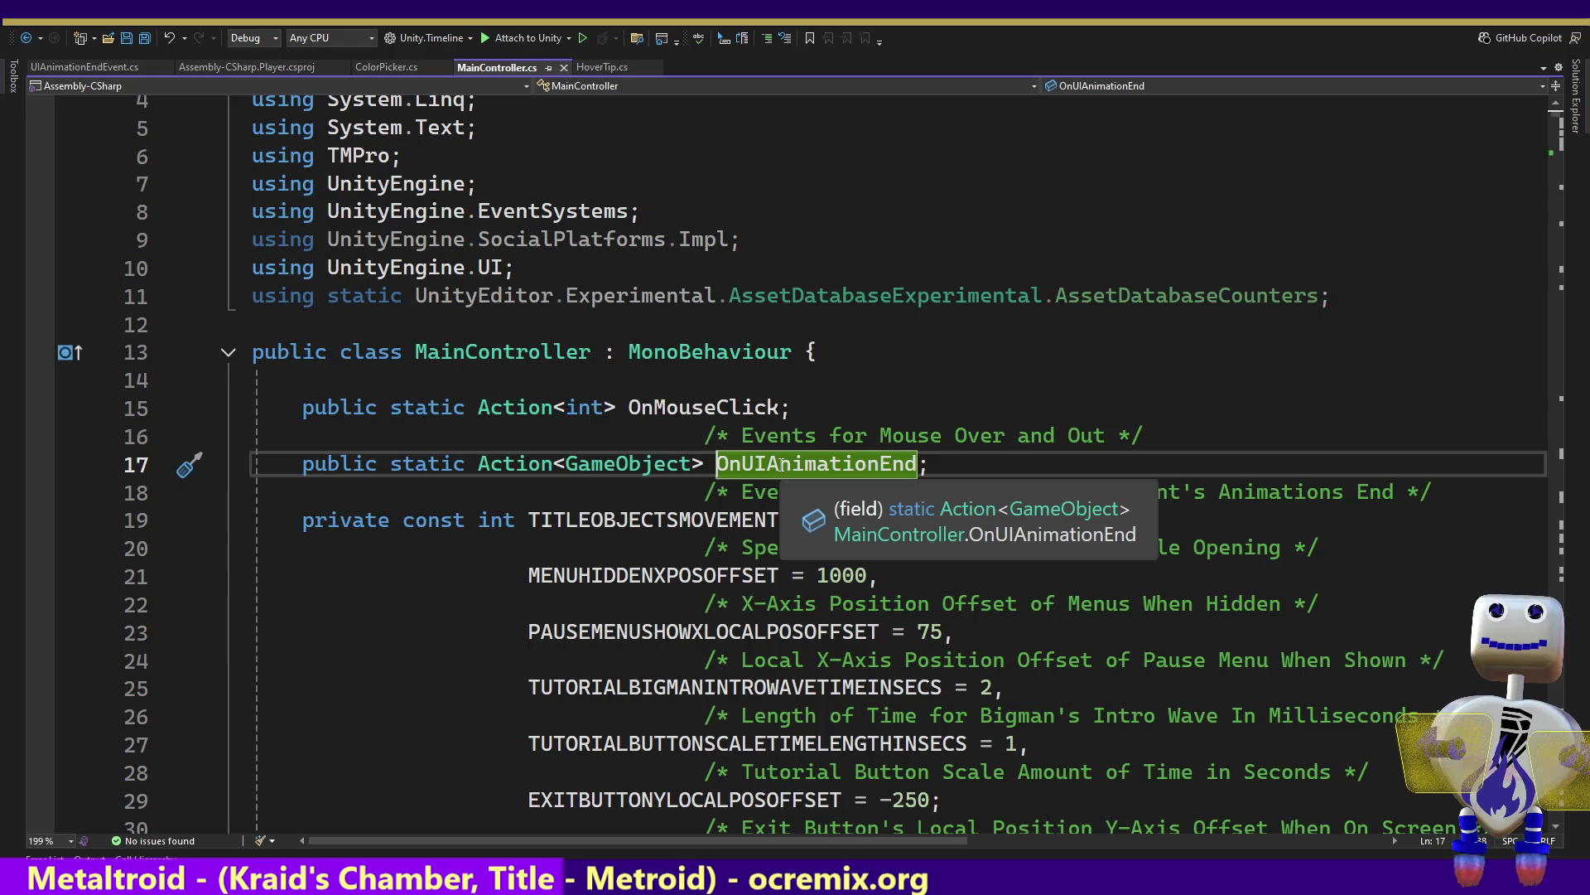
{"action": "left_click", "coordinate": [780, 465]}
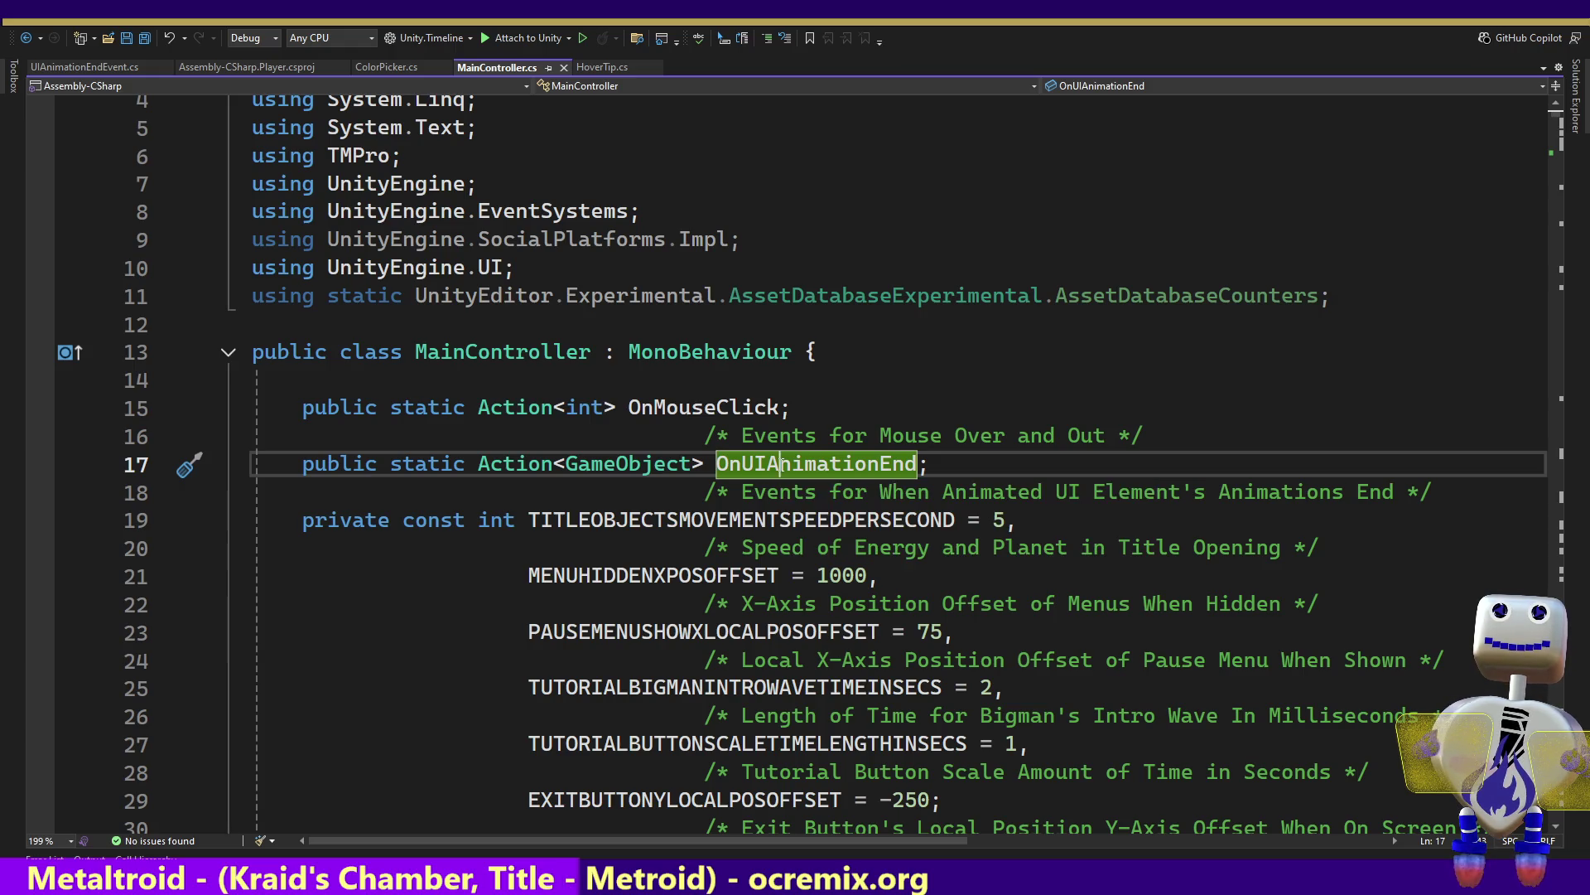
Find all references to OnUIAnimationEnd, open its UIAnimationEndEvent.cs call, then return to its declaration
{"action": "right_click", "coordinate": [783, 462]}
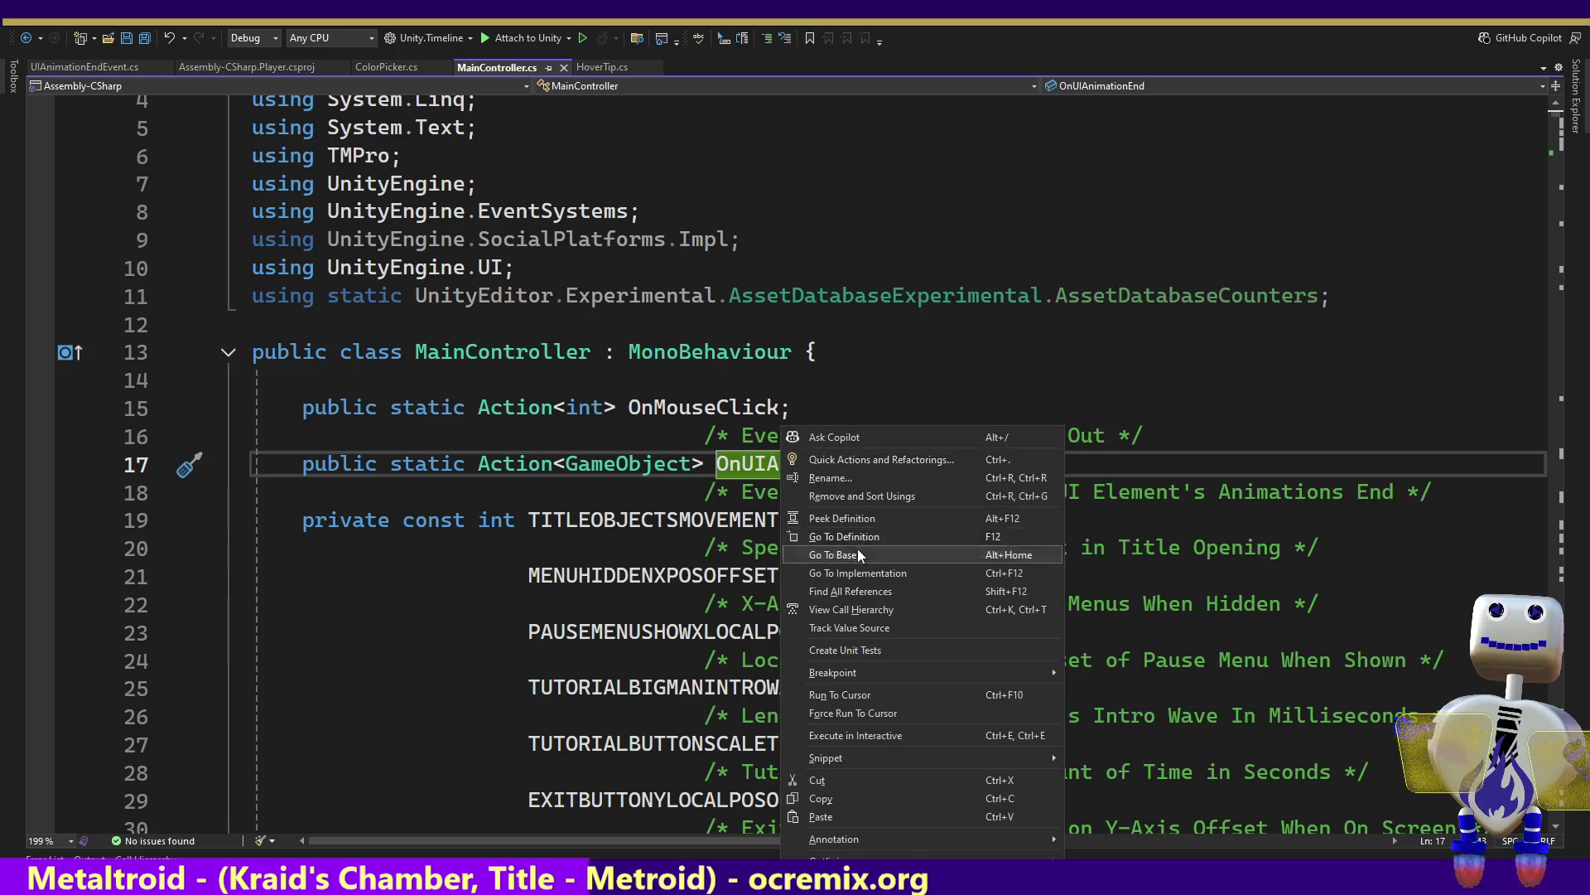
{"action": "left_click", "coordinate": [862, 591]}
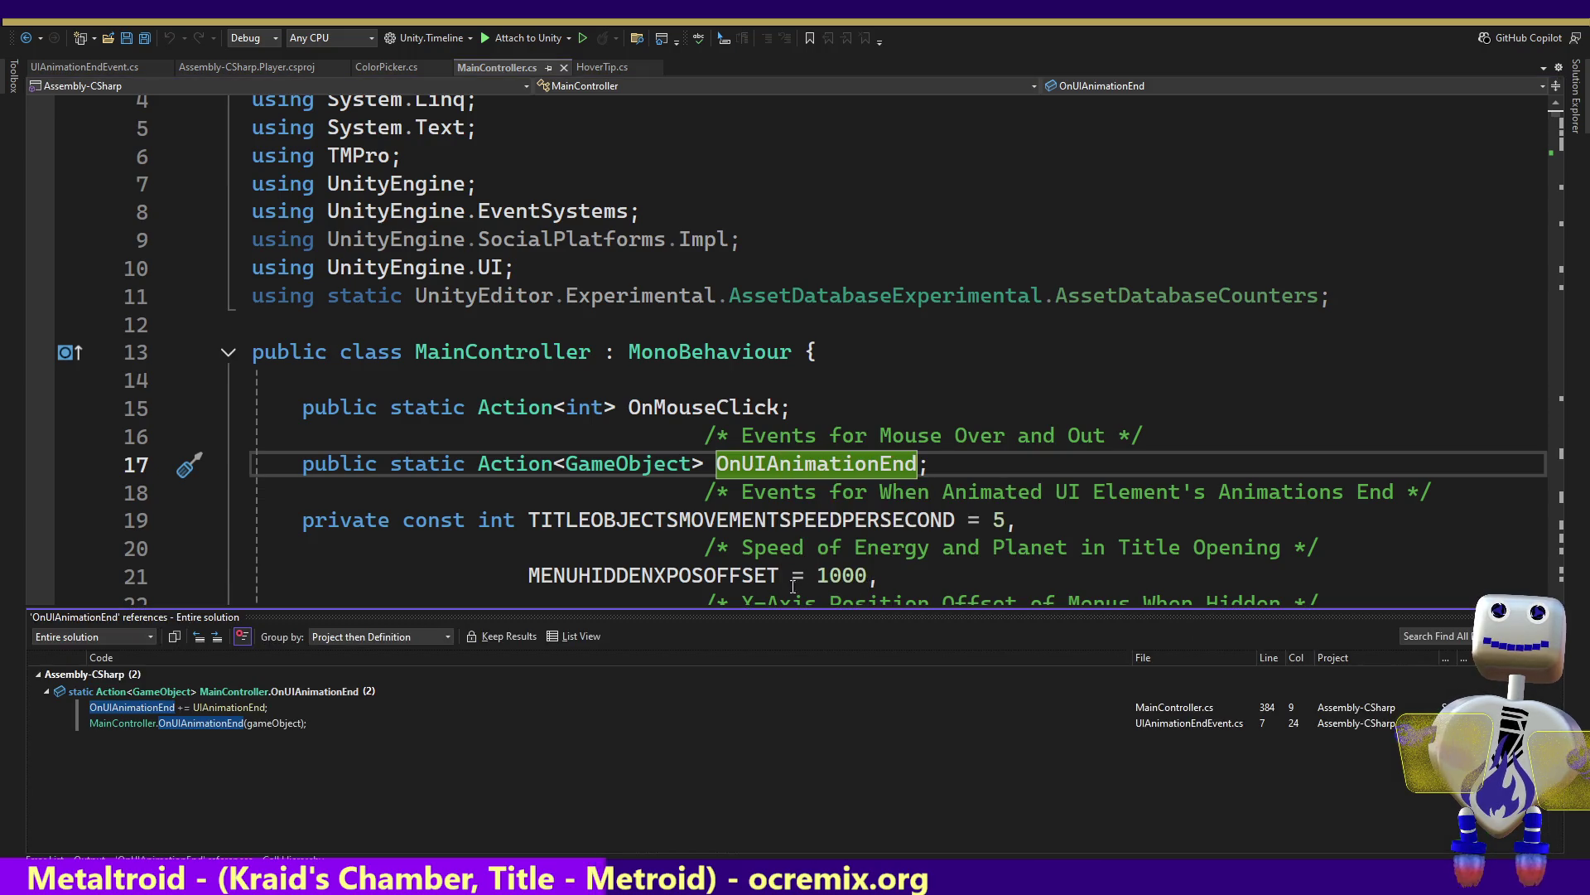
{"action": "left_click", "coordinate": [276, 726]}
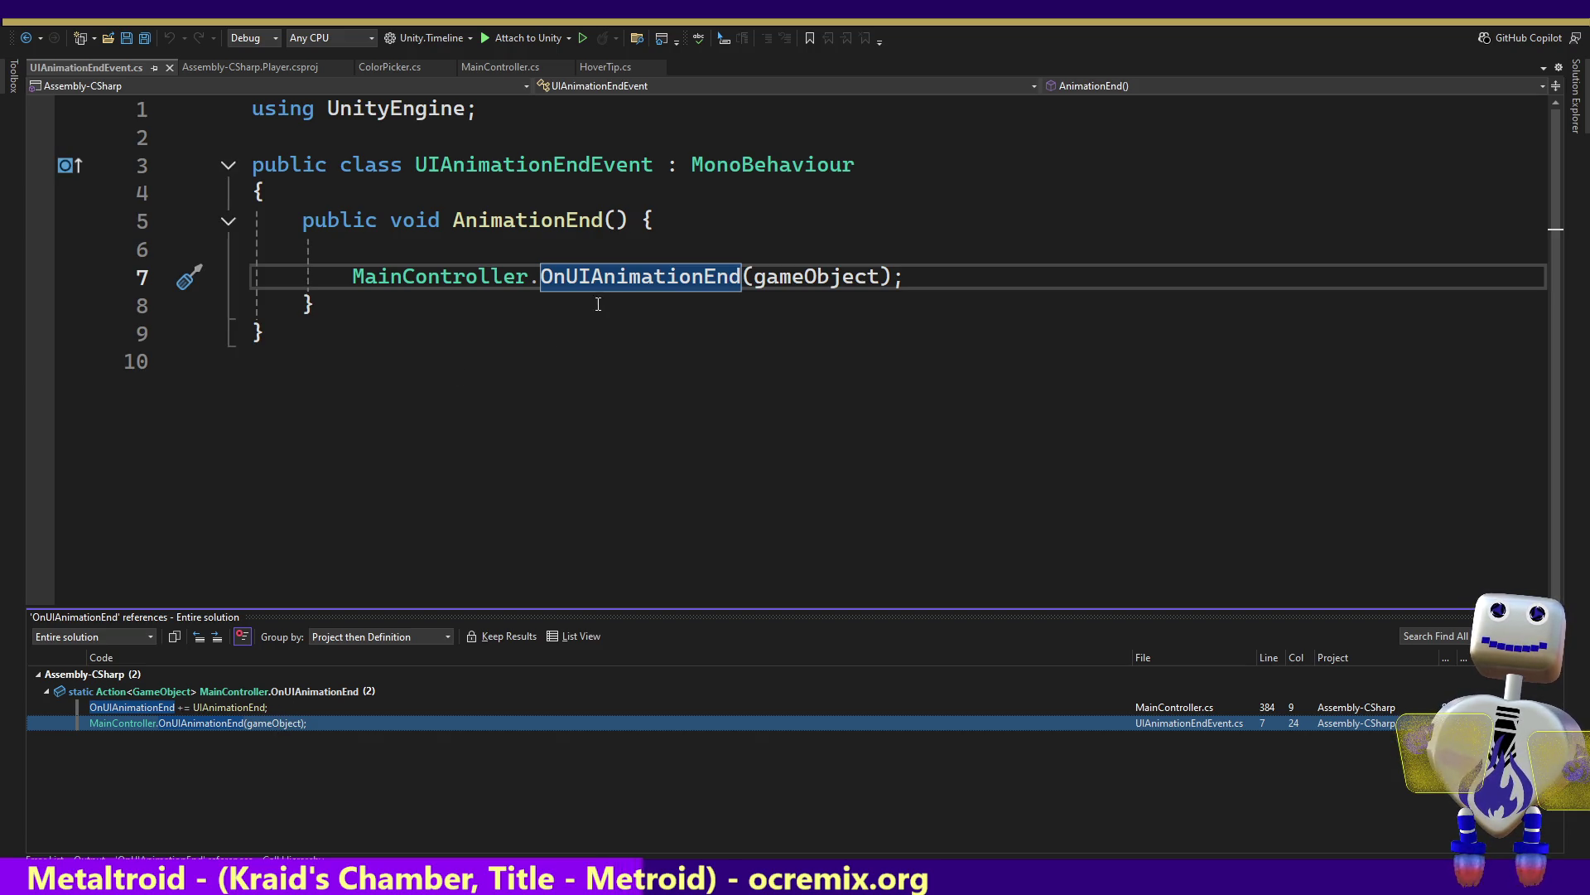
{"action": "left_click", "coordinate": [626, 281], "text": "ctrl"}
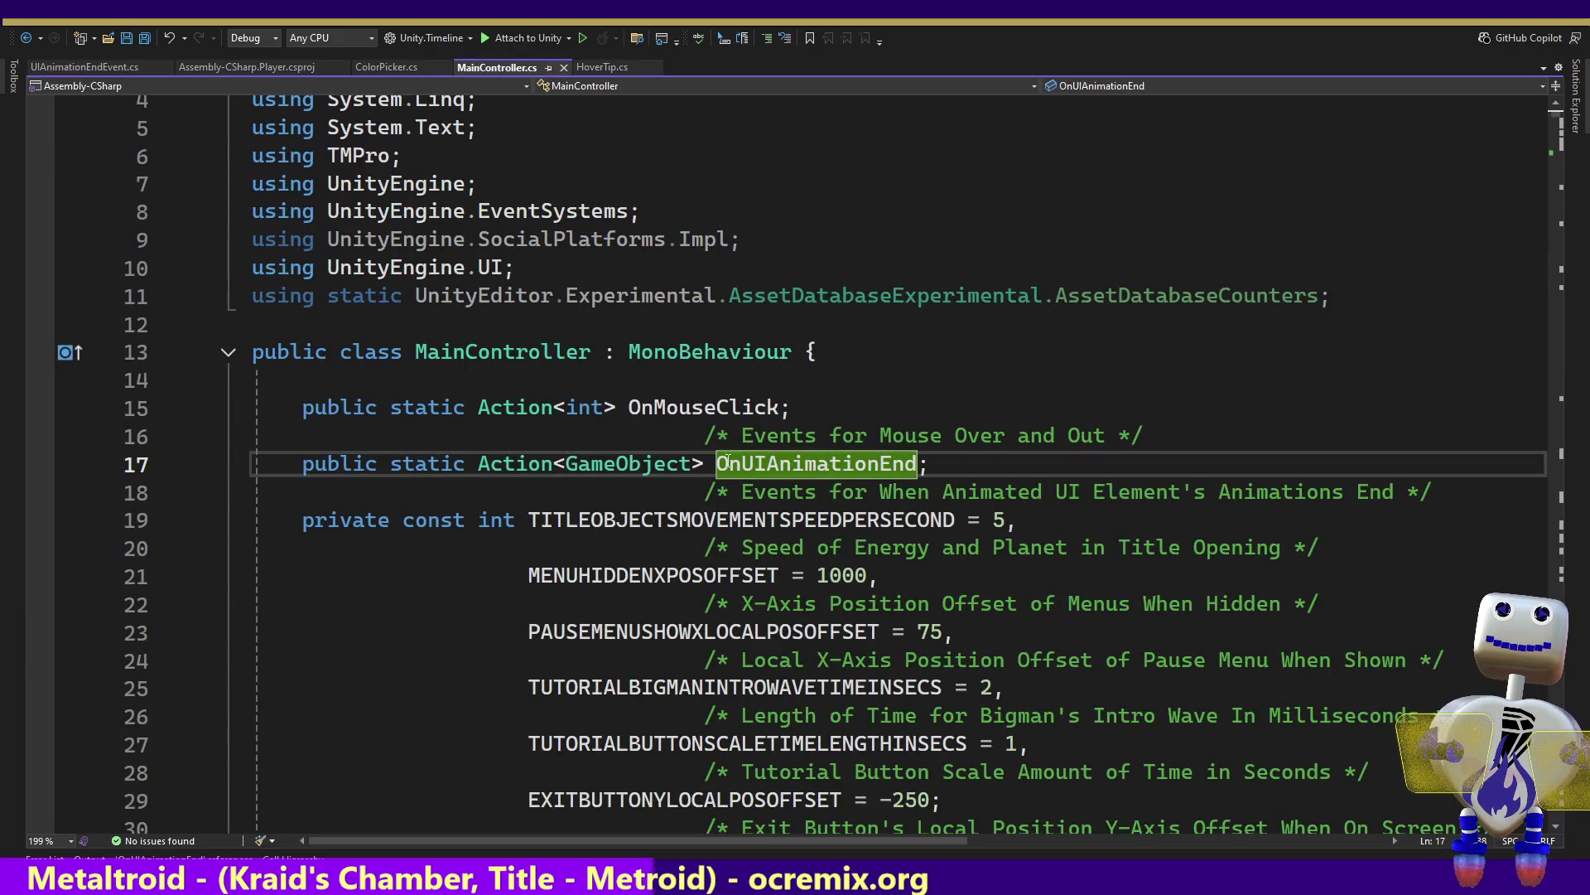
Scroll MainController.cs to lines 1582–1607, the GAMEMODES switch and PauseLevelSelectionSwitch
{"action": "left_click_drag", "start_coordinate": [1548, 117], "coordinate": [1547, 441]}
{"action": "scroll", "coordinate": [1548, 440], "scroll_direction": "down", "scroll_amount": 2}
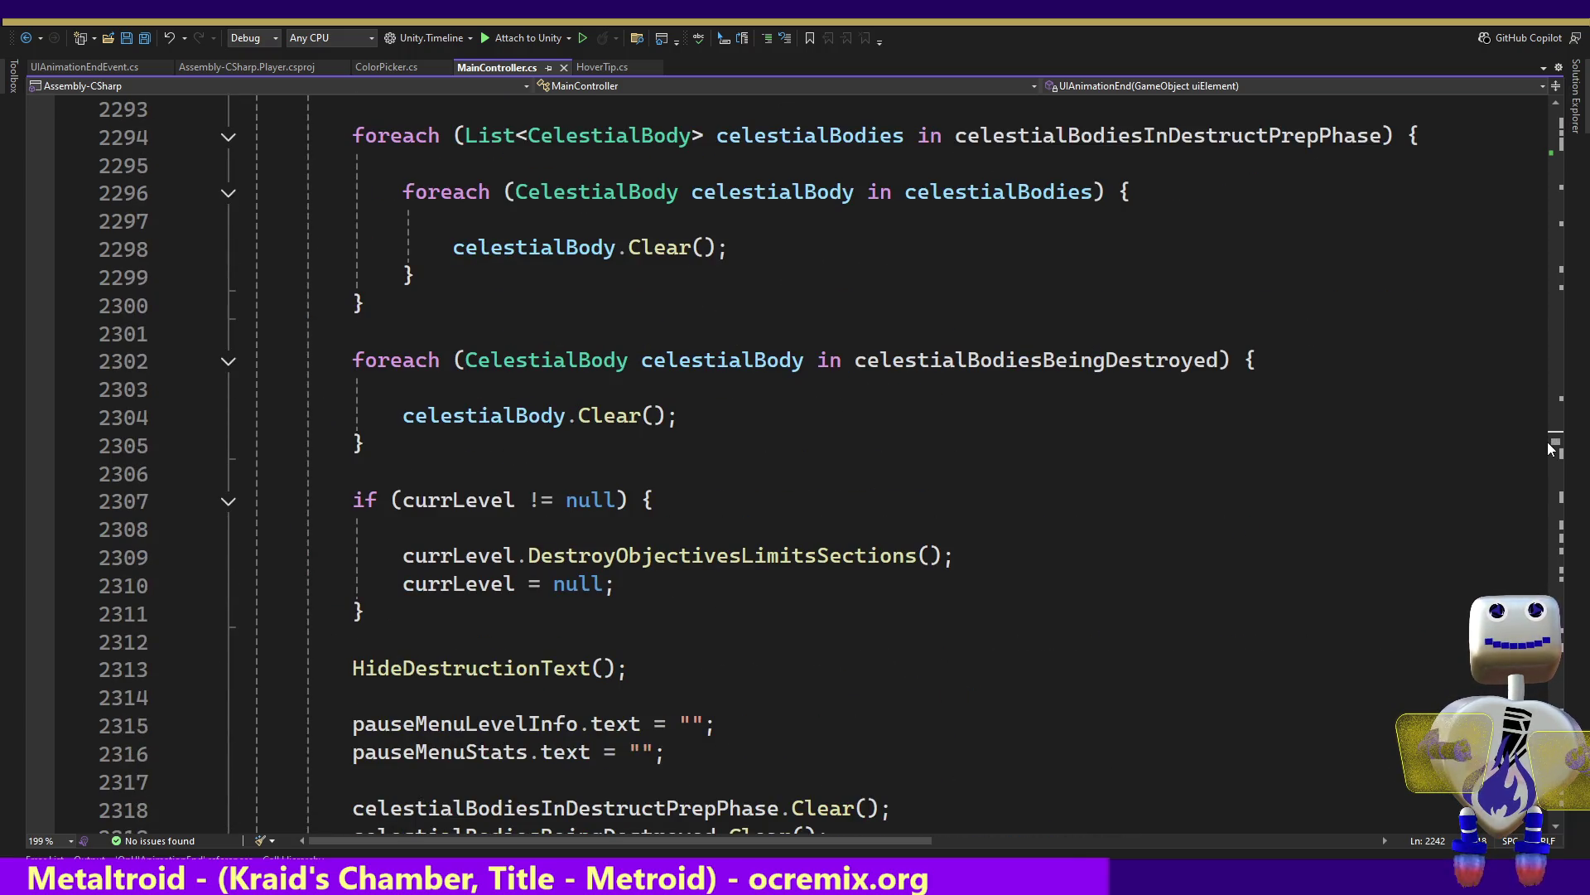
{"action": "mouse_move", "coordinate": [1547, 440]}
{"action": "left_mouse_down"}
{"action": "mouse_move", "coordinate": [1539, 454]}
{"action": "mouse_move", "coordinate": [1567, 346]}
{"action": "left_mouse_up"}
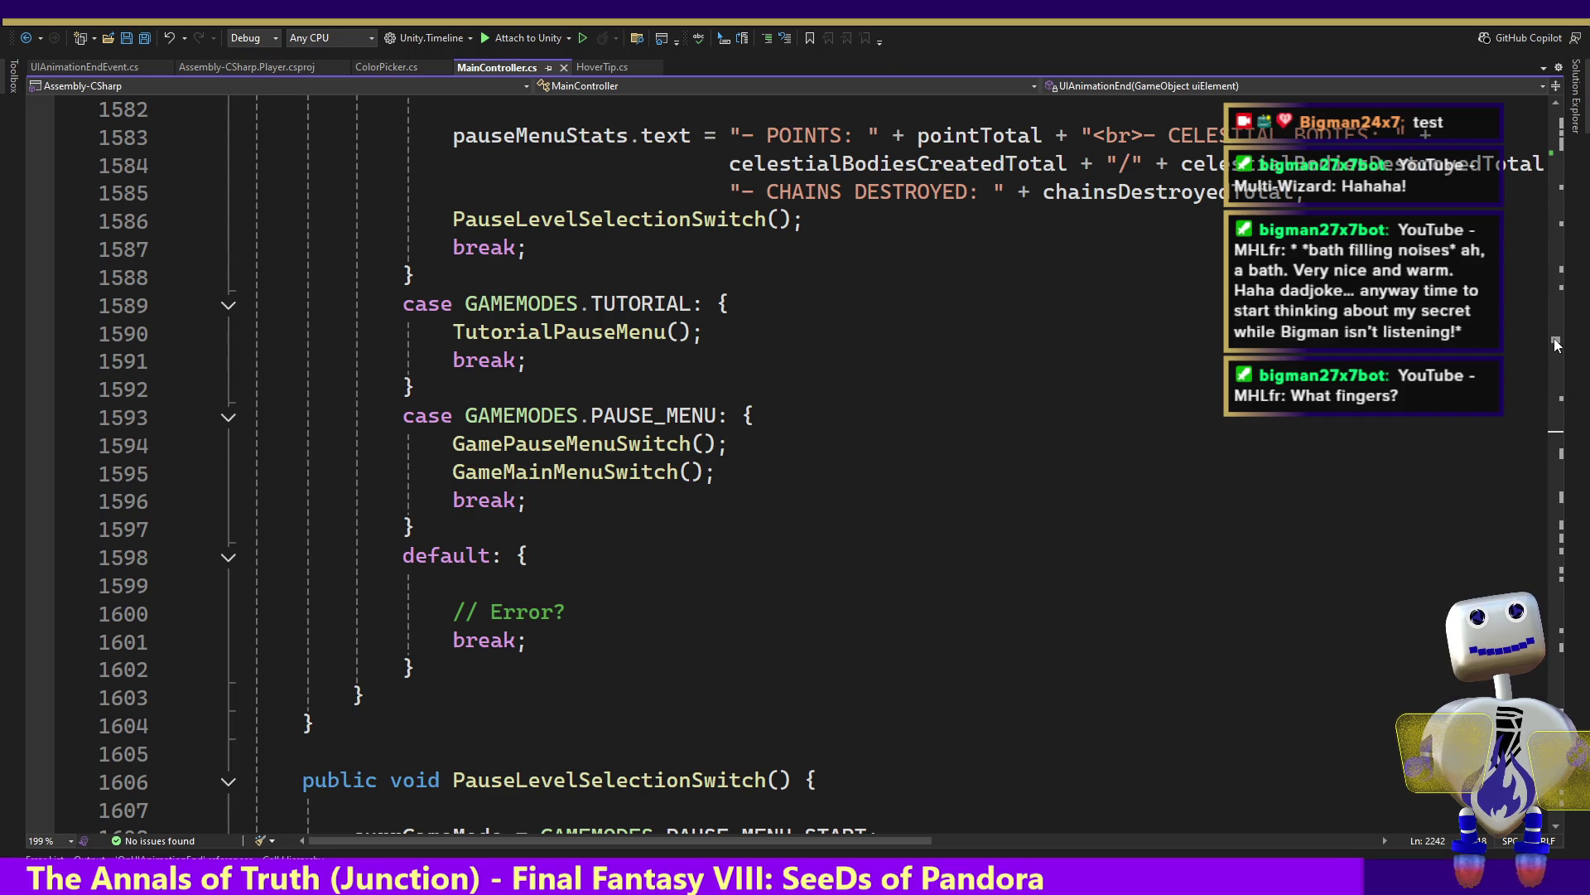
Scroll up to the orbit checks and DraggedBodyRemoveGravity, around line 1300 of MainController.cs
{"action": "left_click_drag", "start_coordinate": [1556, 348], "coordinate": [1551, 346]}
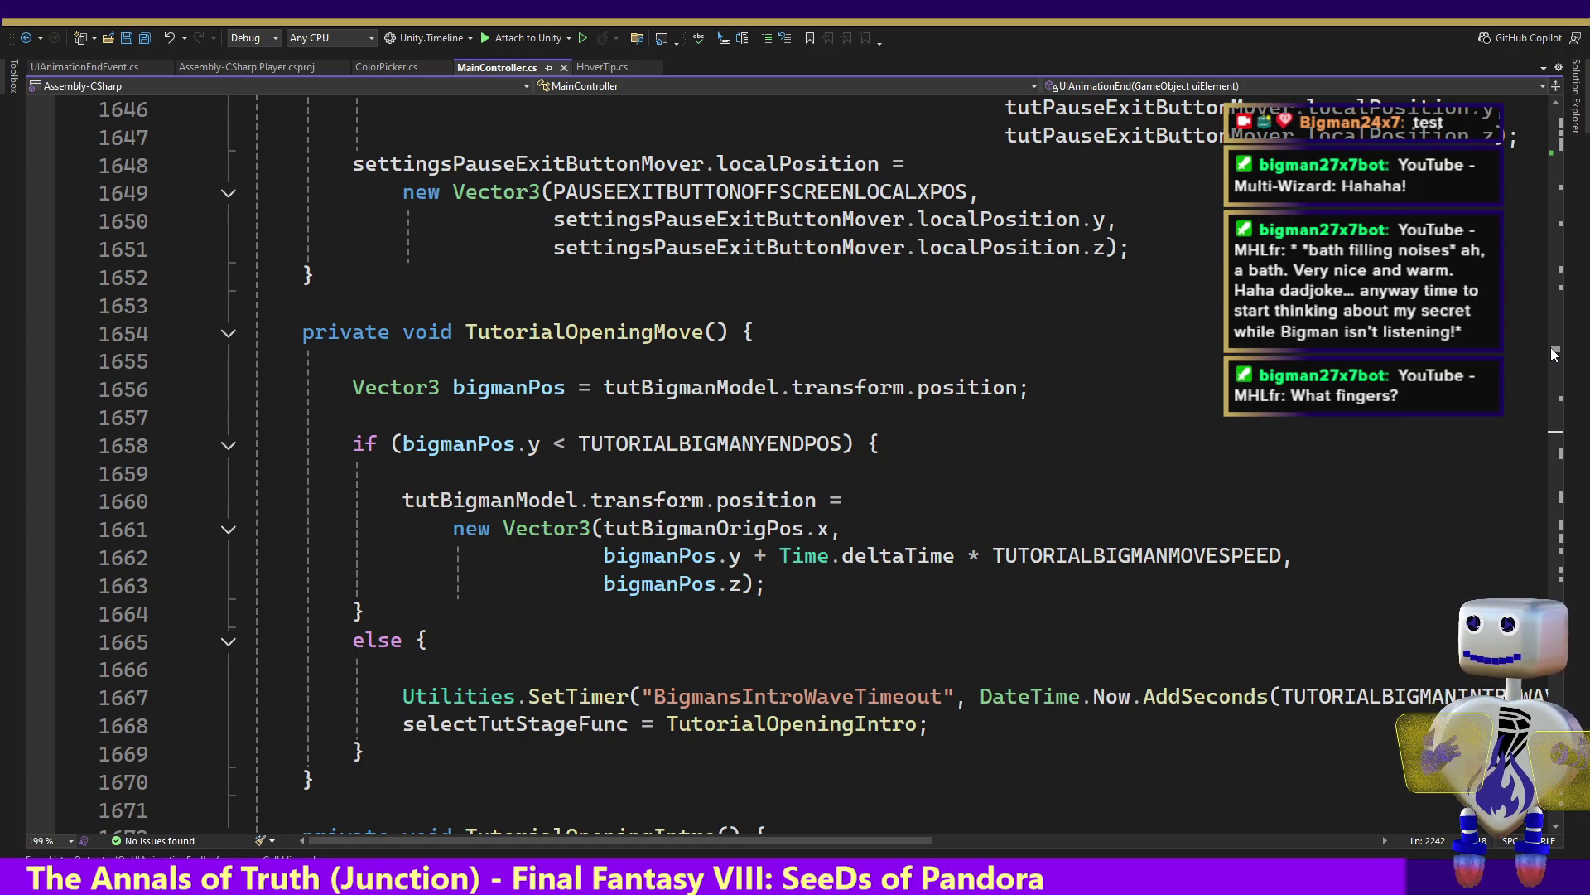
{"action": "left_click_drag", "start_coordinate": [1551, 346], "coordinate": [1549, 348]}
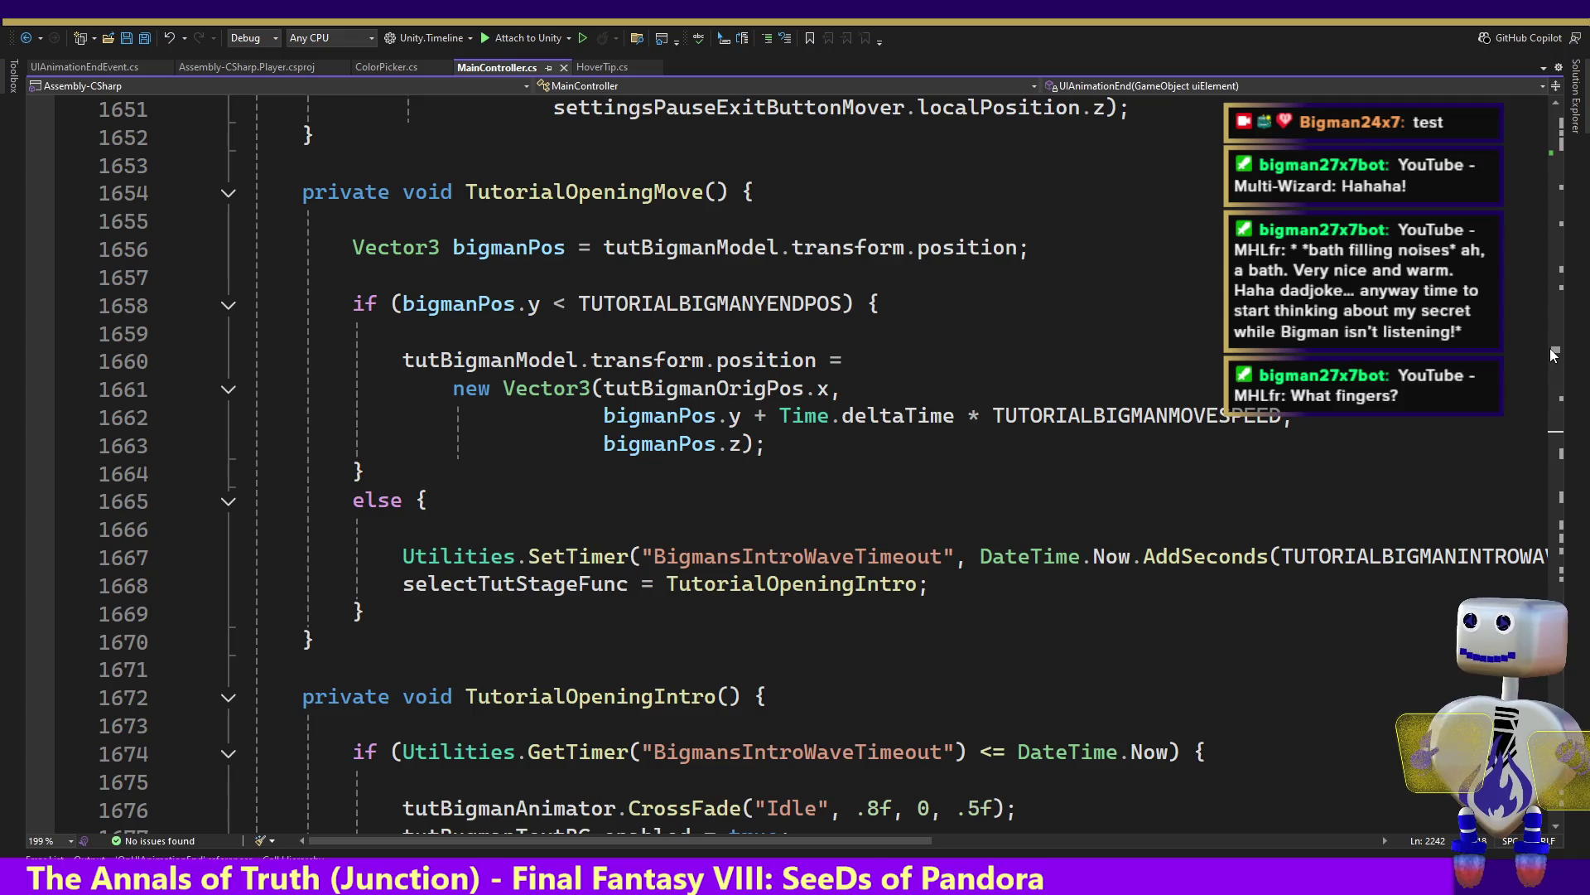
{"action": "left_click_drag", "start_coordinate": [1549, 348], "coordinate": [1549, 350]}
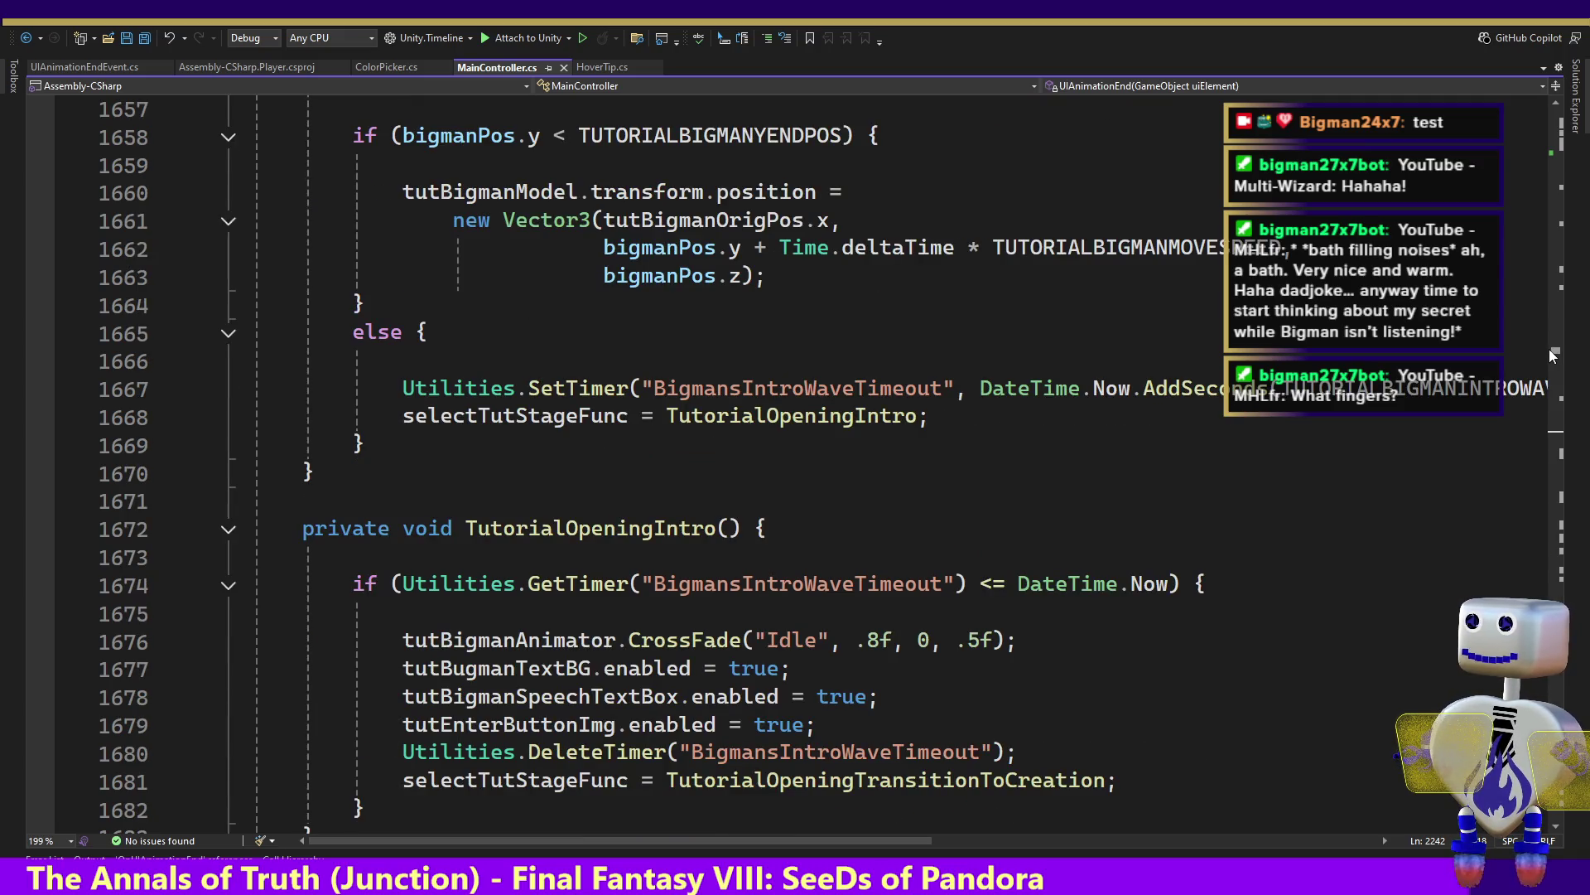
{"action": "left_click_drag", "start_coordinate": [1549, 350], "coordinate": [1573, 303]}
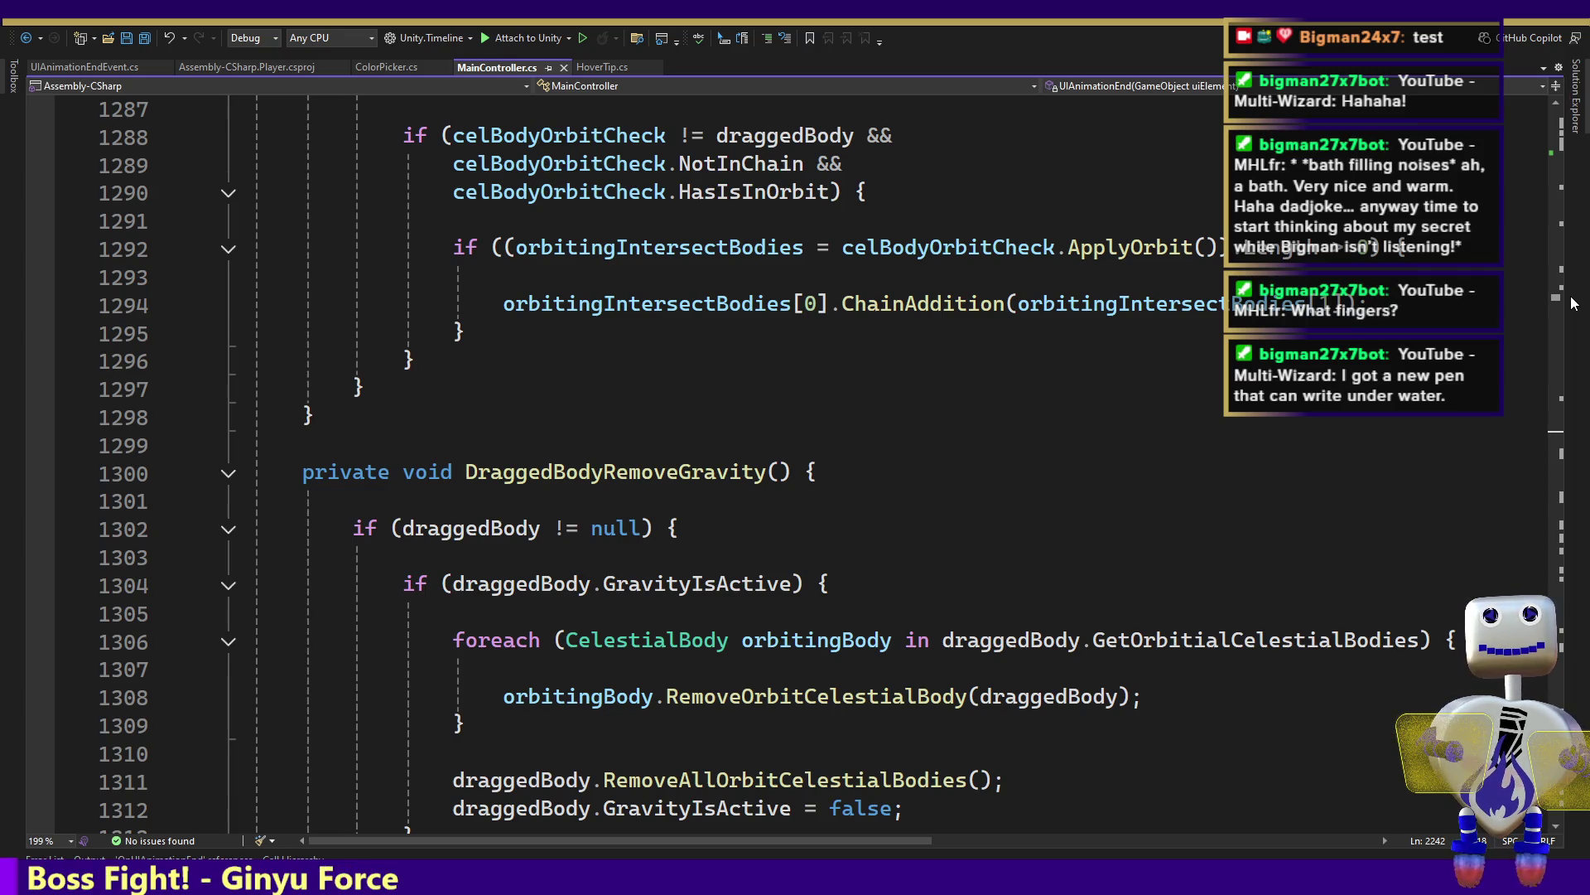
Scroll up to line 831, showing the PointsDestructTime and CameraShakeTime timer checks in Update
{"action": "scroll", "coordinate": [1573, 301], "scroll_direction": "up", "scroll_amount": 6}
{"action": "scroll", "coordinate": [1574, 301], "scroll_direction": "up", "scroll_amount": 20}
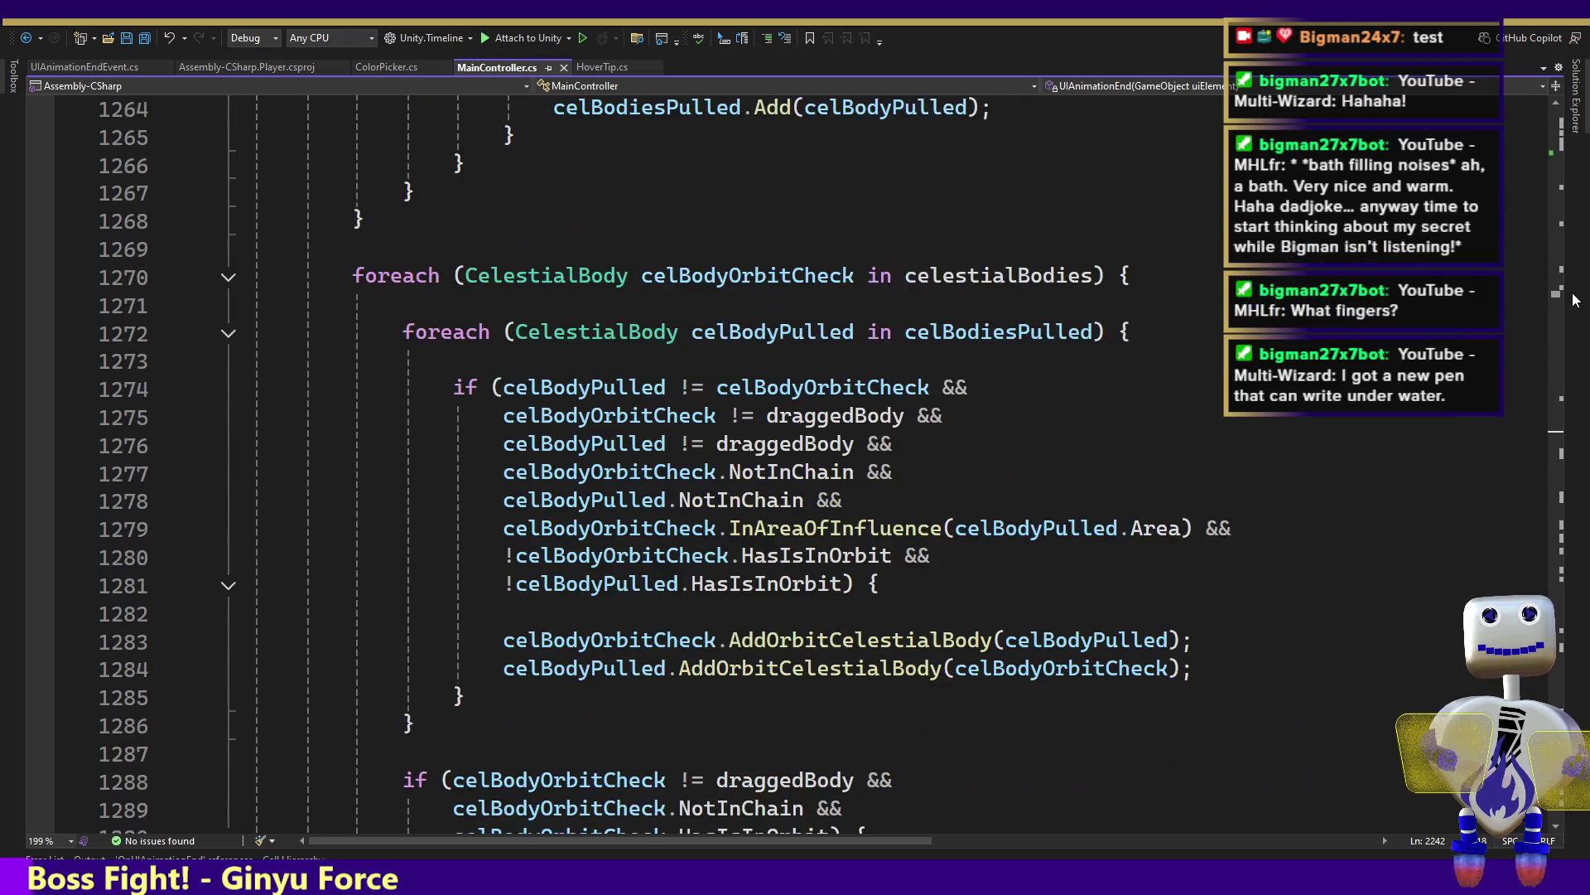
{"action": "scroll", "coordinate": [1574, 281], "scroll_direction": "up", "scroll_amount": 20}
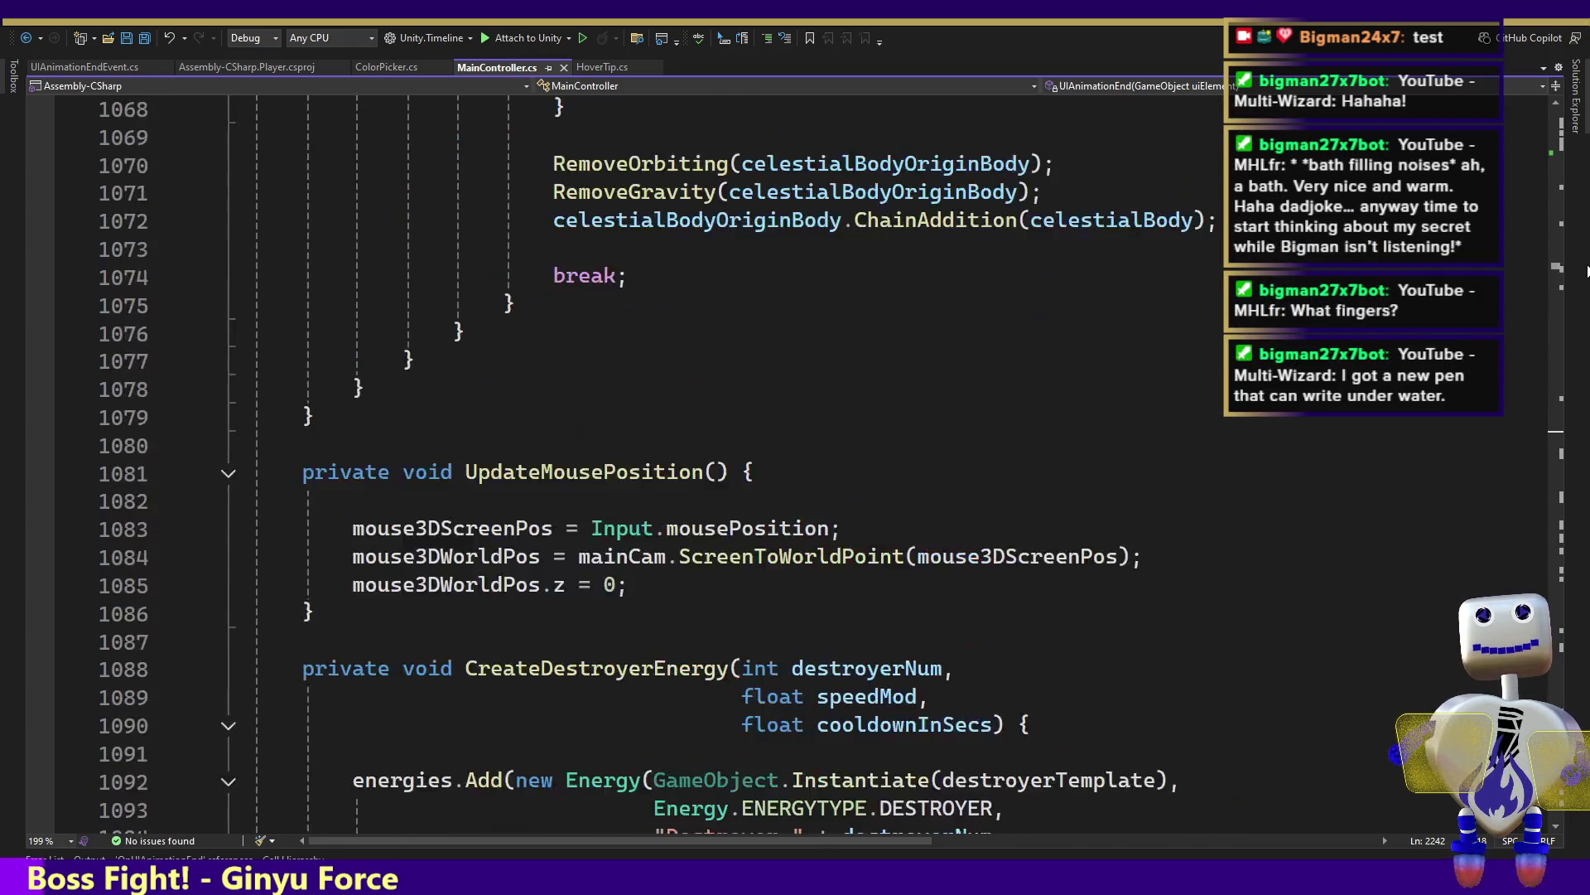
{"action": "scroll", "coordinate": [795, 464], "scroll_direction": "up", "scroll_amount": 20}
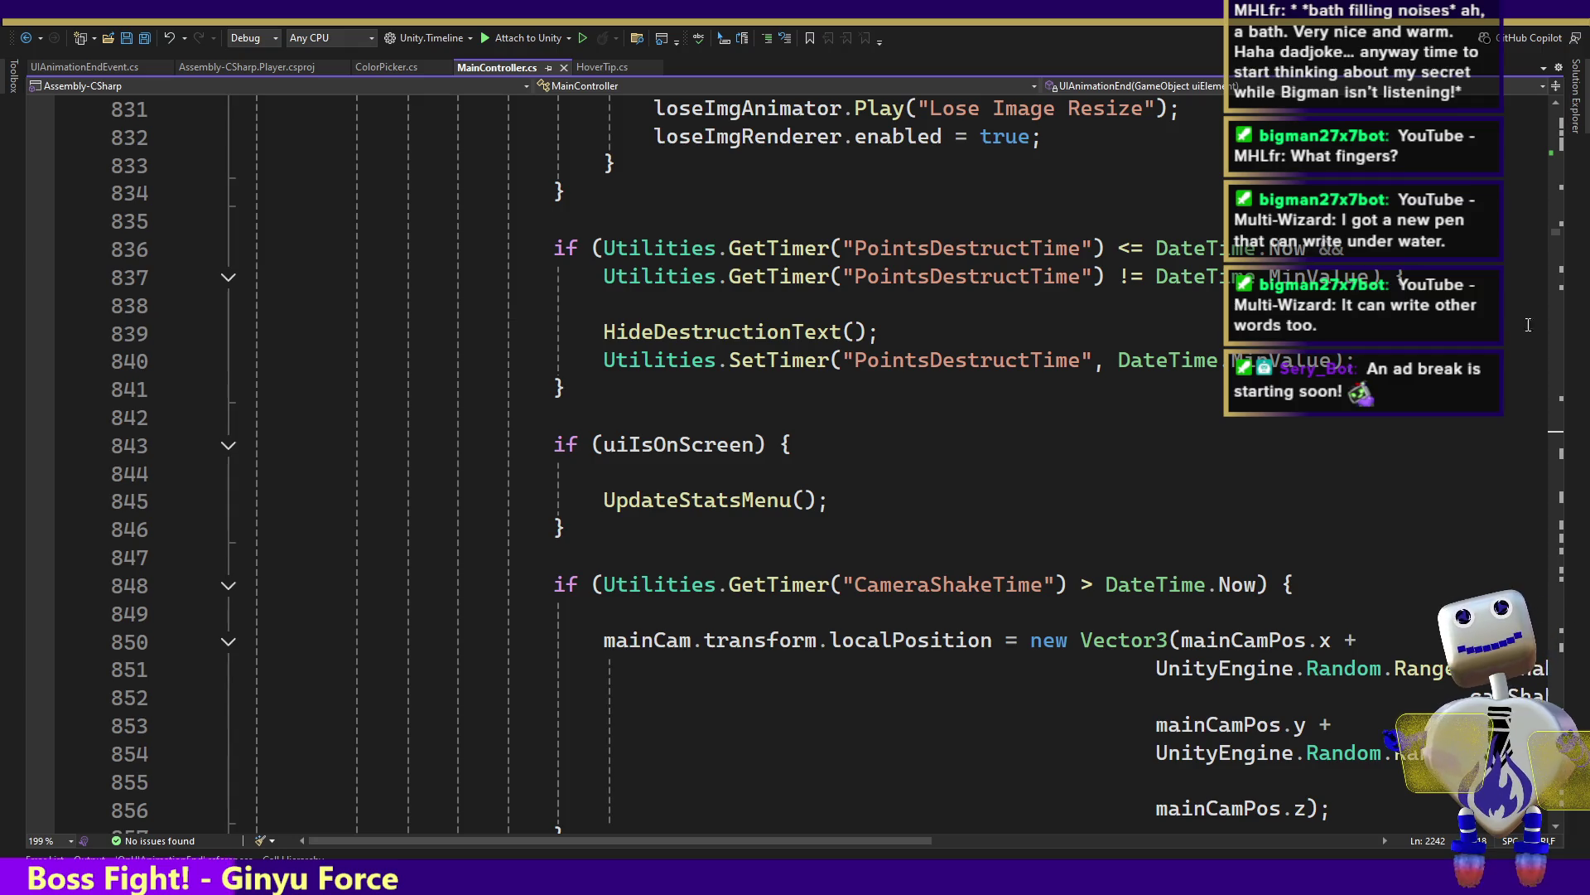
Scroll up to line 369, showing the tutorial-object lookup and OnMouseClick/OnUIAnimationEnd subscriptions
{"action": "left_click_drag", "start_coordinate": [1550, 228], "coordinate": [1555, 222]}
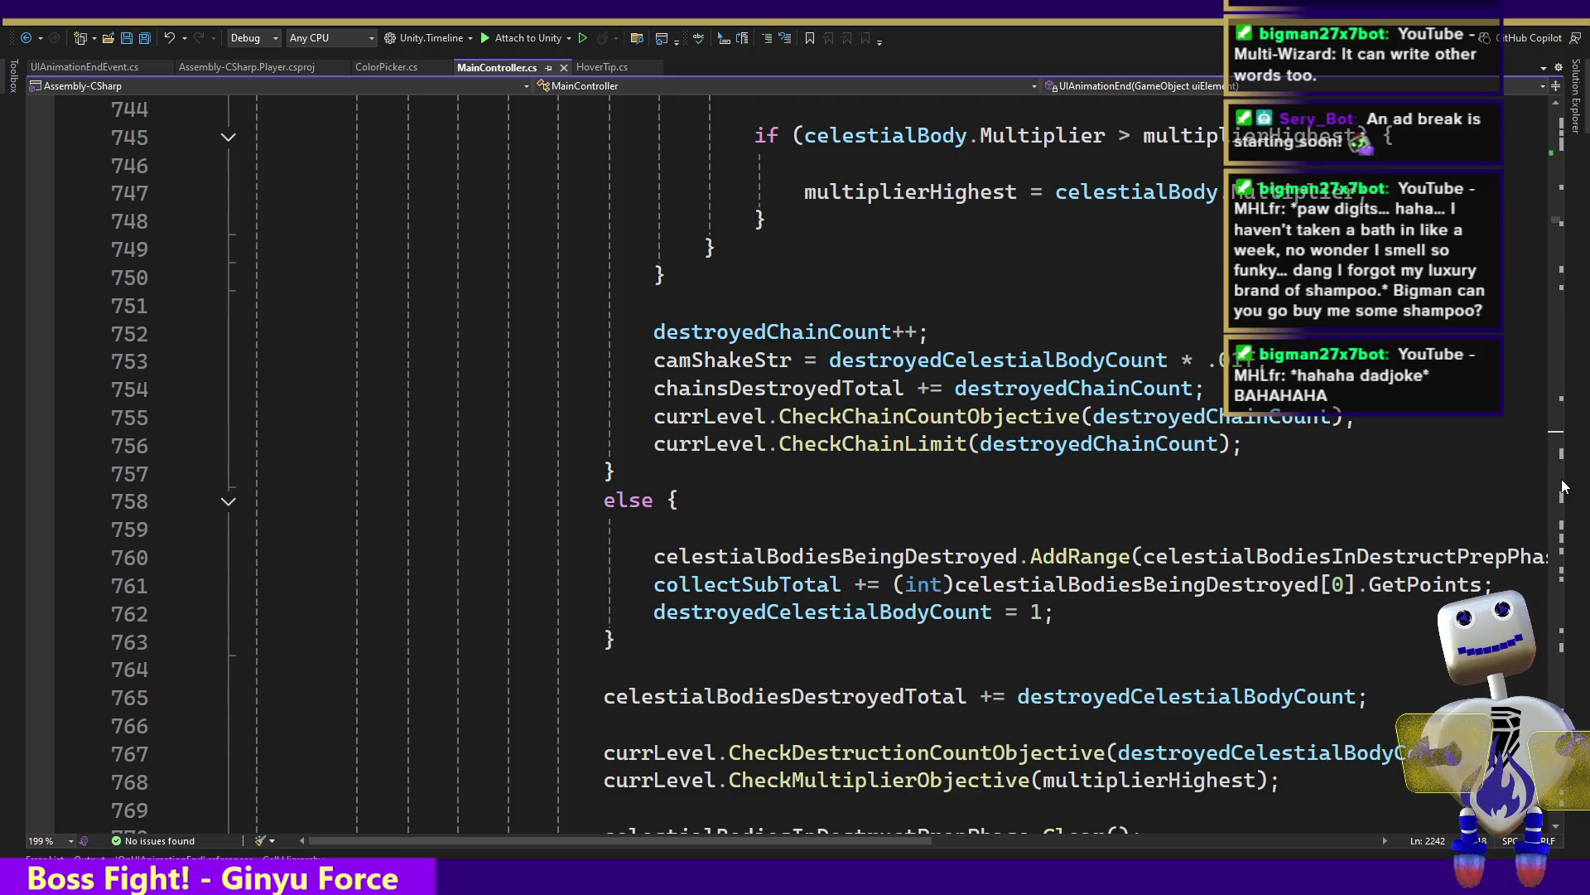
{"action": "left_click_drag", "start_coordinate": [1555, 229], "coordinate": [1570, 204]}
{"action": "left_click_drag", "start_coordinate": [1572, 201], "coordinate": [1587, 165]}
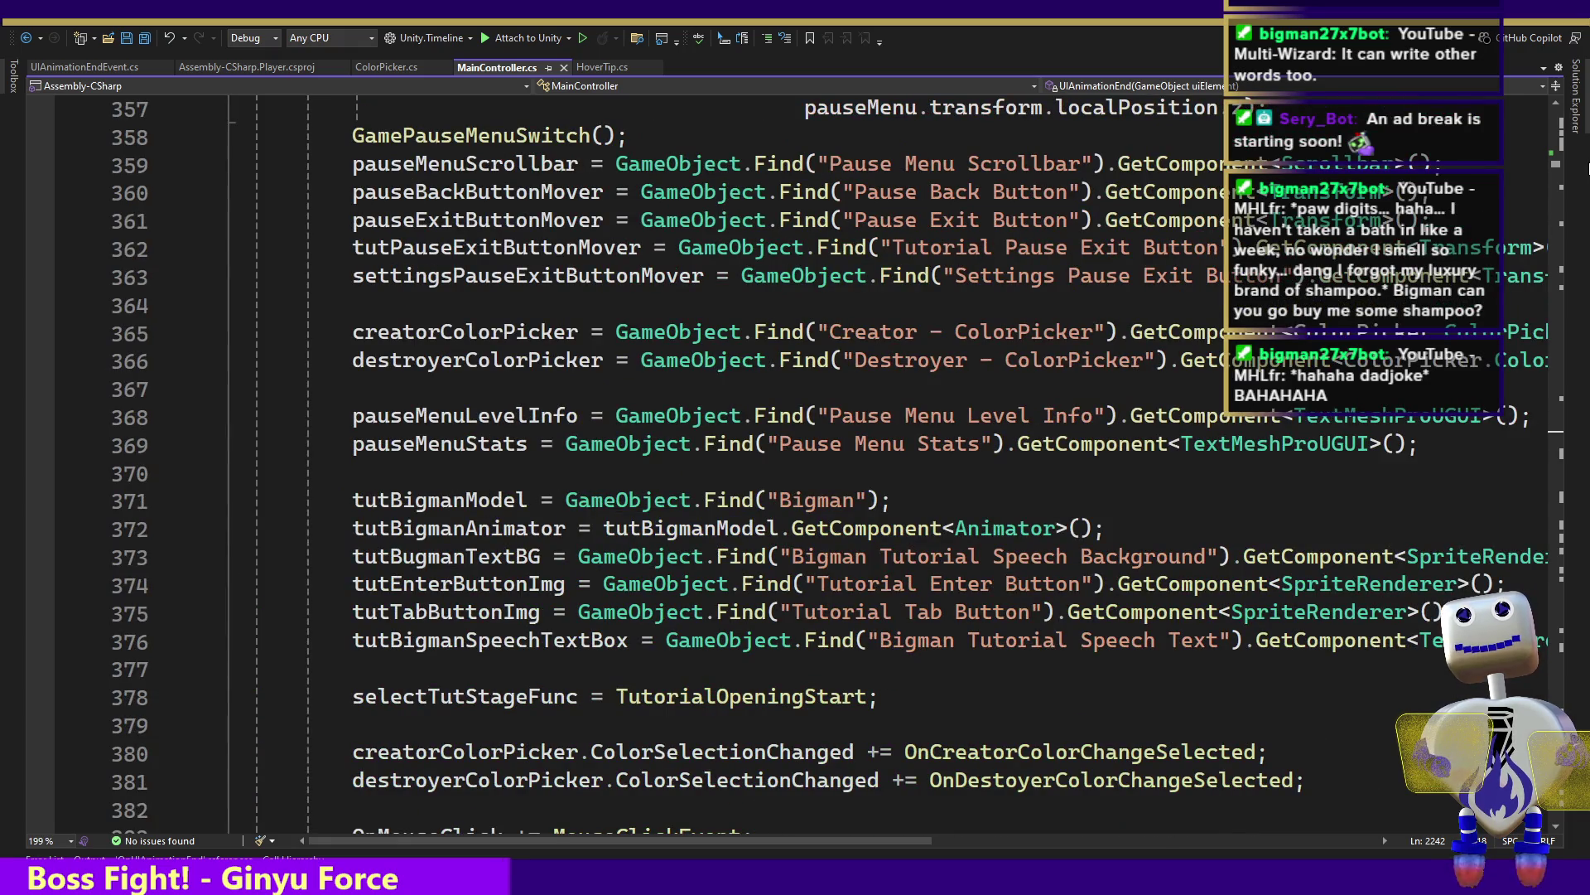
{"action": "scroll", "coordinate": [1255, 196], "scroll_direction": "down", "scroll_amount": 4}
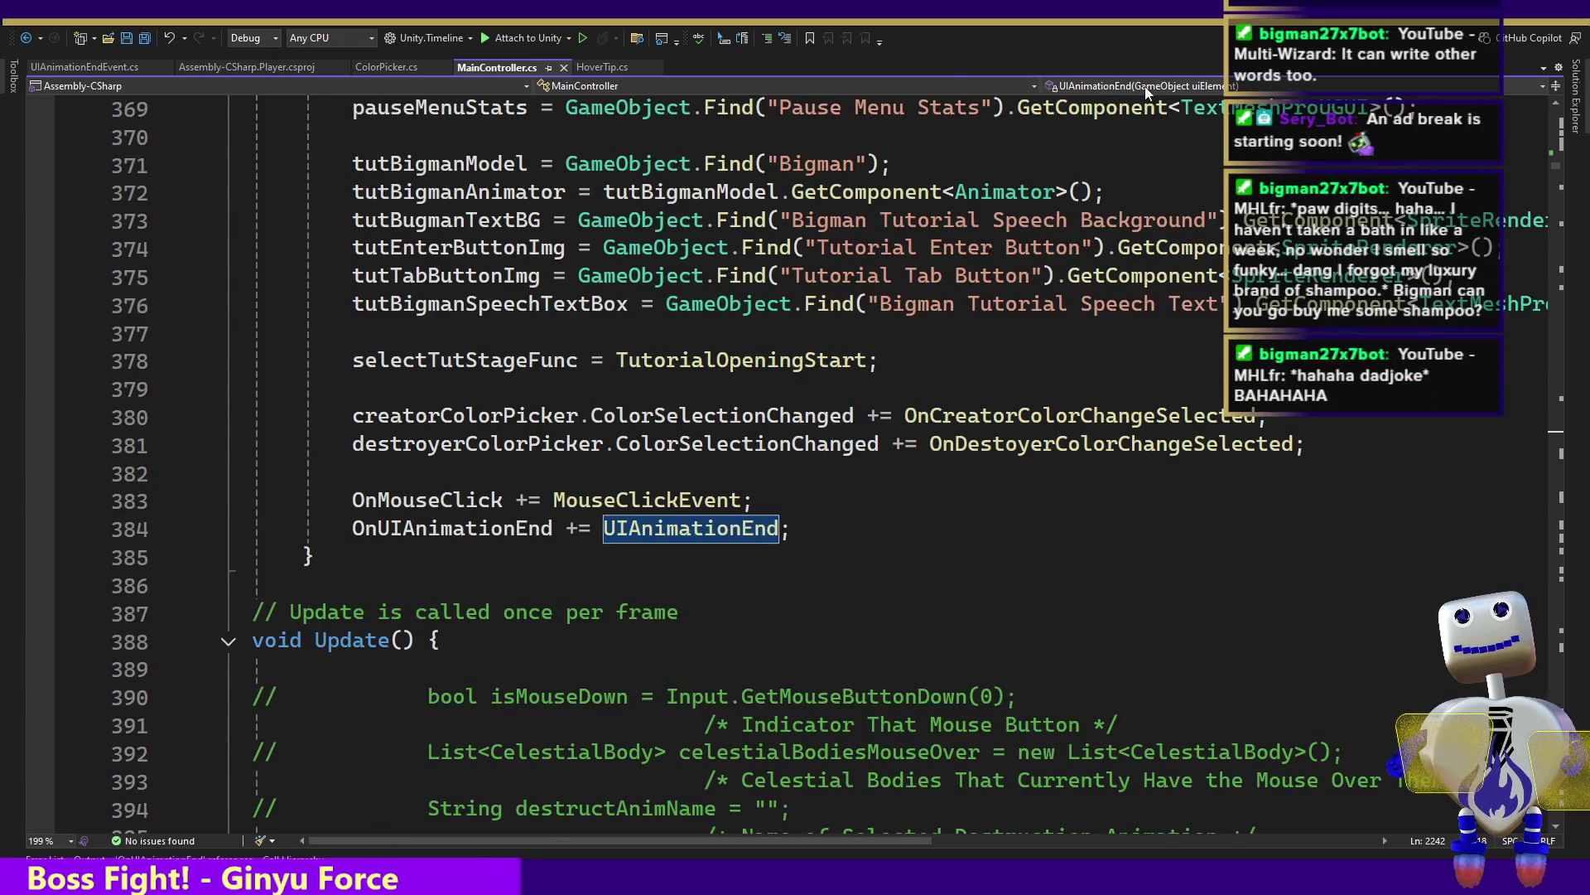
{"action": "left_click", "coordinate": [1145, 86]}
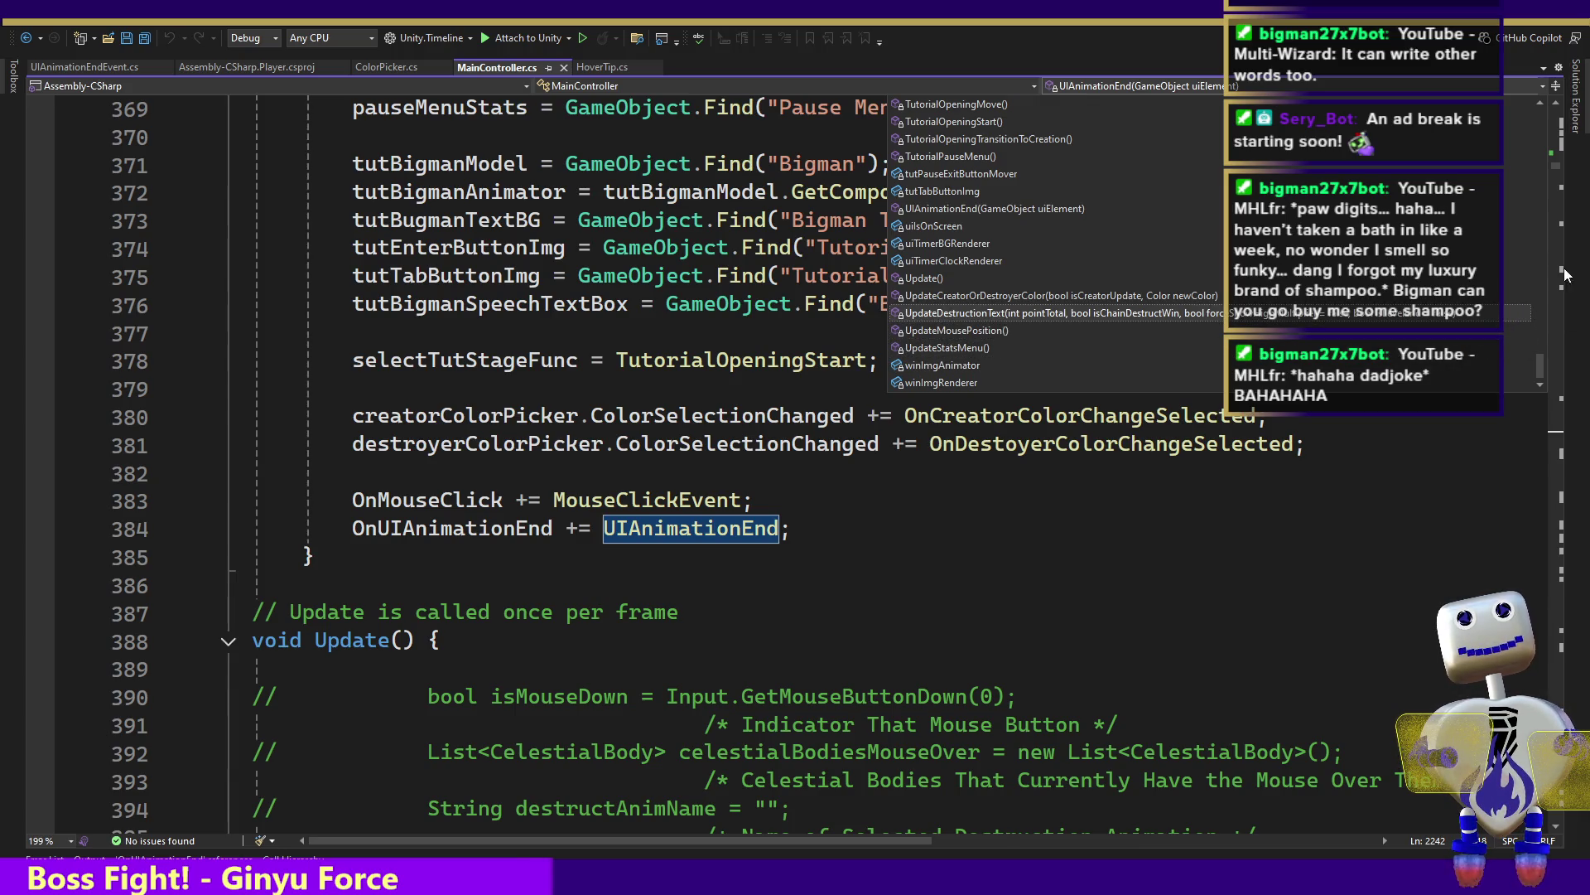
Jump to OnCelestialBodyCollisionEnter from the member list and place the caret at line 1033
{"action": "scroll", "coordinate": [1541, 337], "scroll_direction": "up", "scroll_amount": 5}
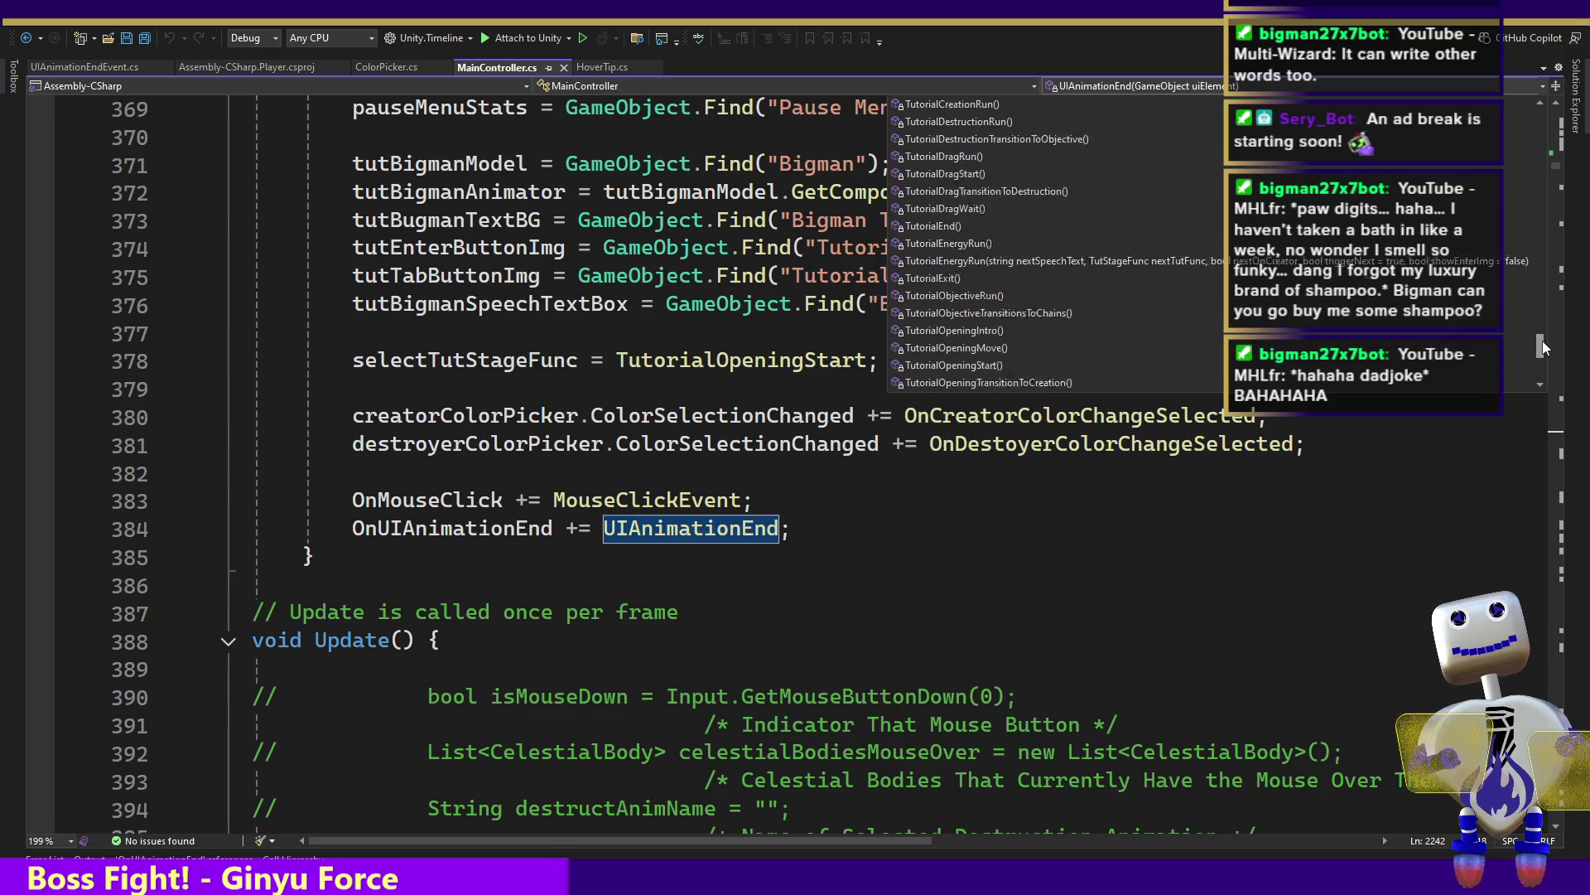
{"action": "left_click_drag", "start_coordinate": [1551, 332], "coordinate": [1585, 238]}
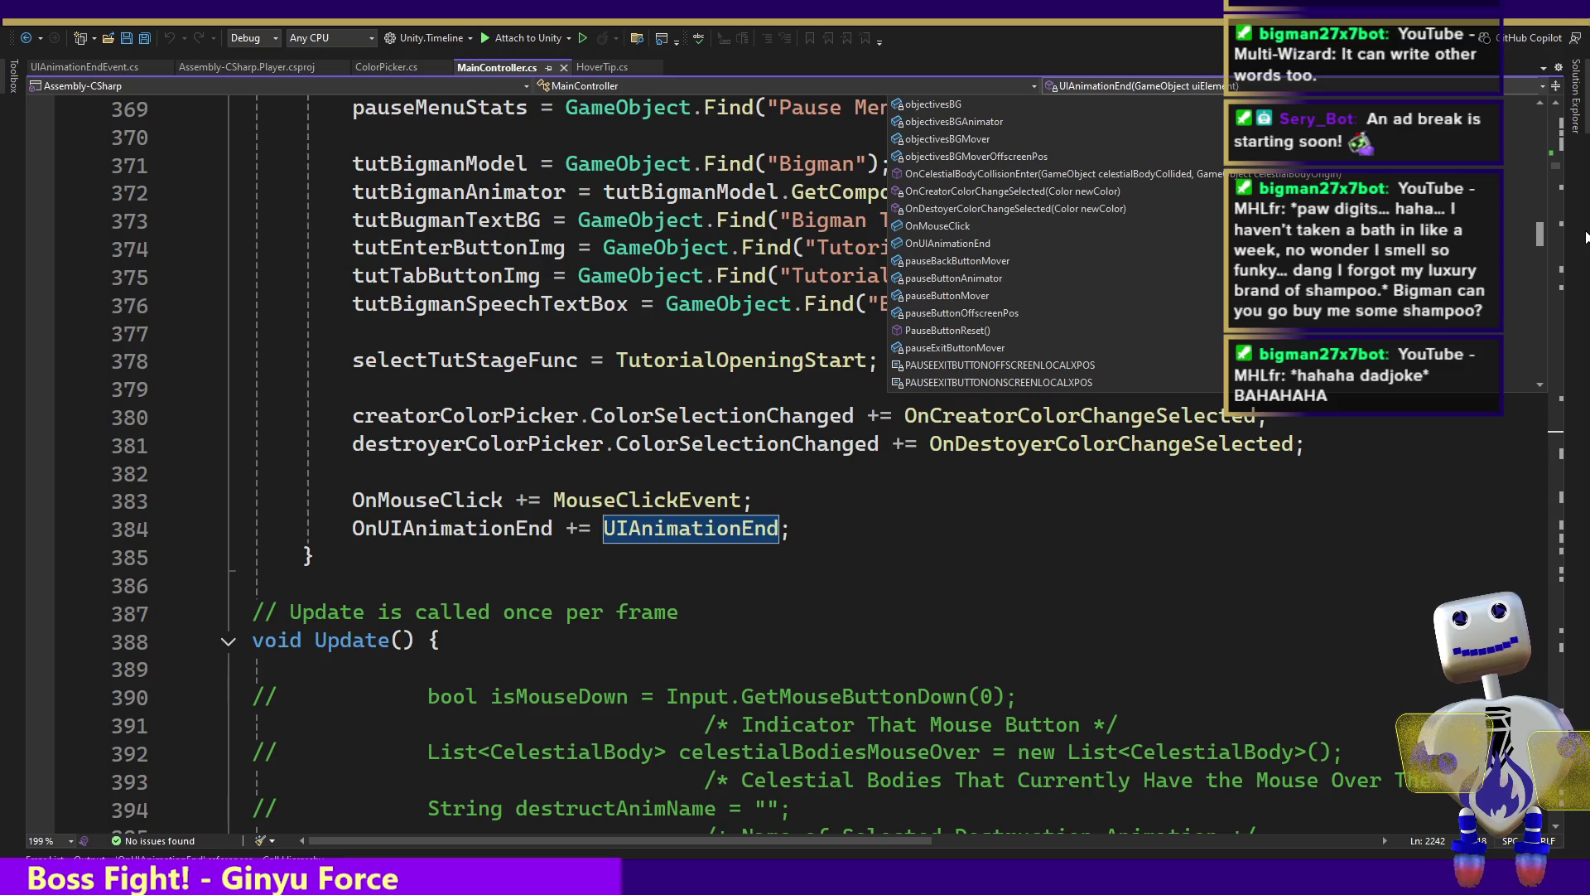
{"action": "left_click", "coordinate": [1077, 174]}
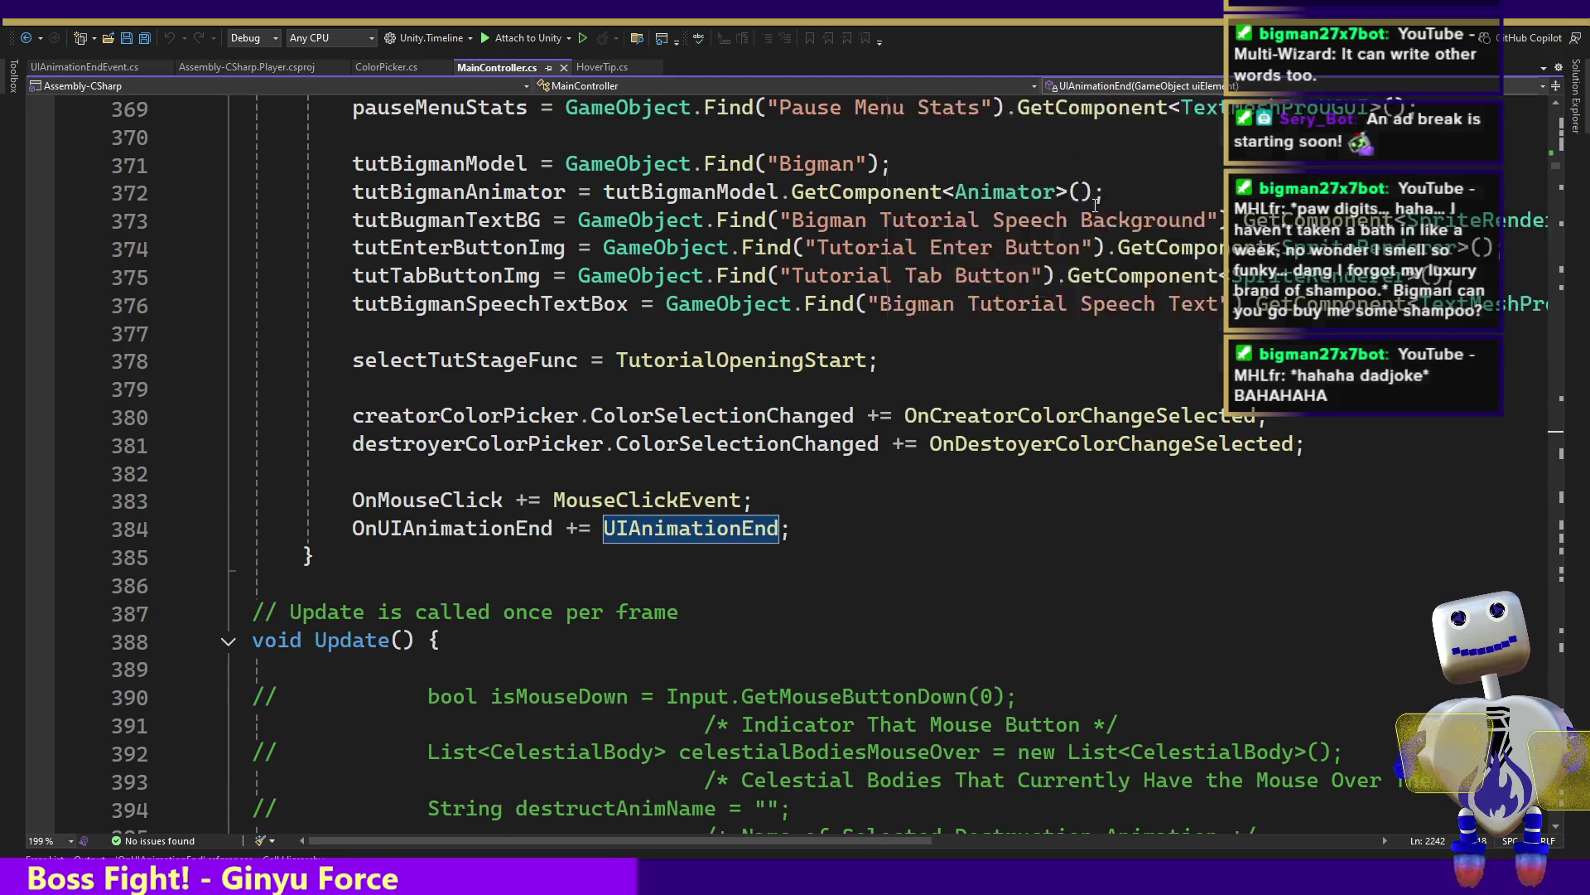
{"action": "left_click", "coordinate": [1012, 717]}
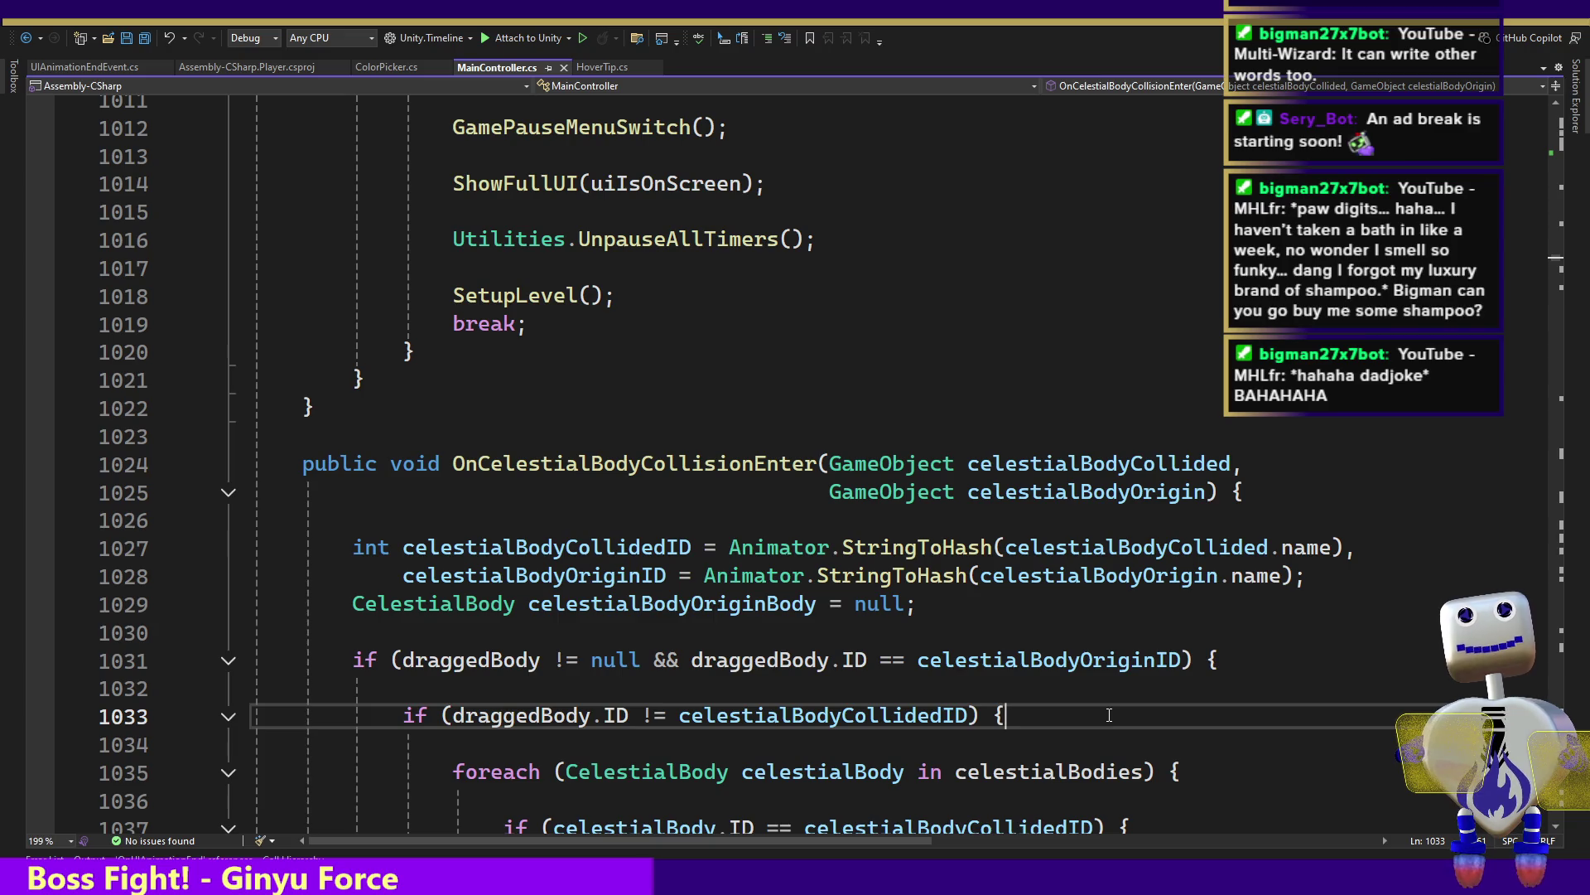
Read through the dragged-body collision branch and origin-body lookup in OnCelestialBodyCollisionEnter
{"action": "key", "text": "Down"}
{"action": "key", "text": "Down"}
{"action": "key", "text": "Down"}
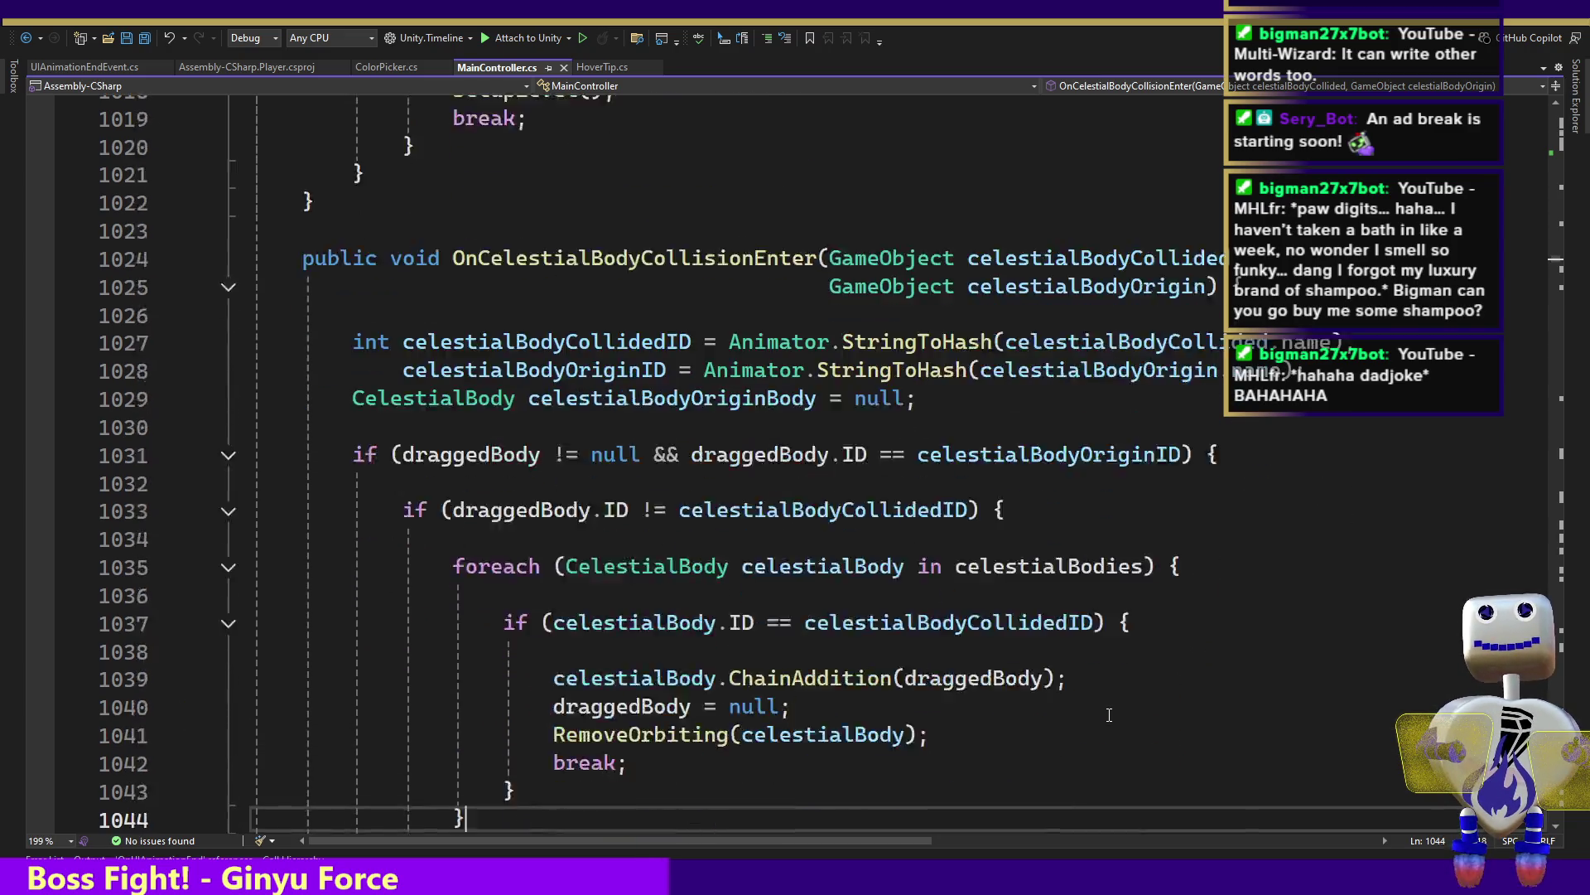
{"action": "key", "text": "Down"}
{"action": "key", "text": "Down"}
{"action": "key", "text": "Down"}
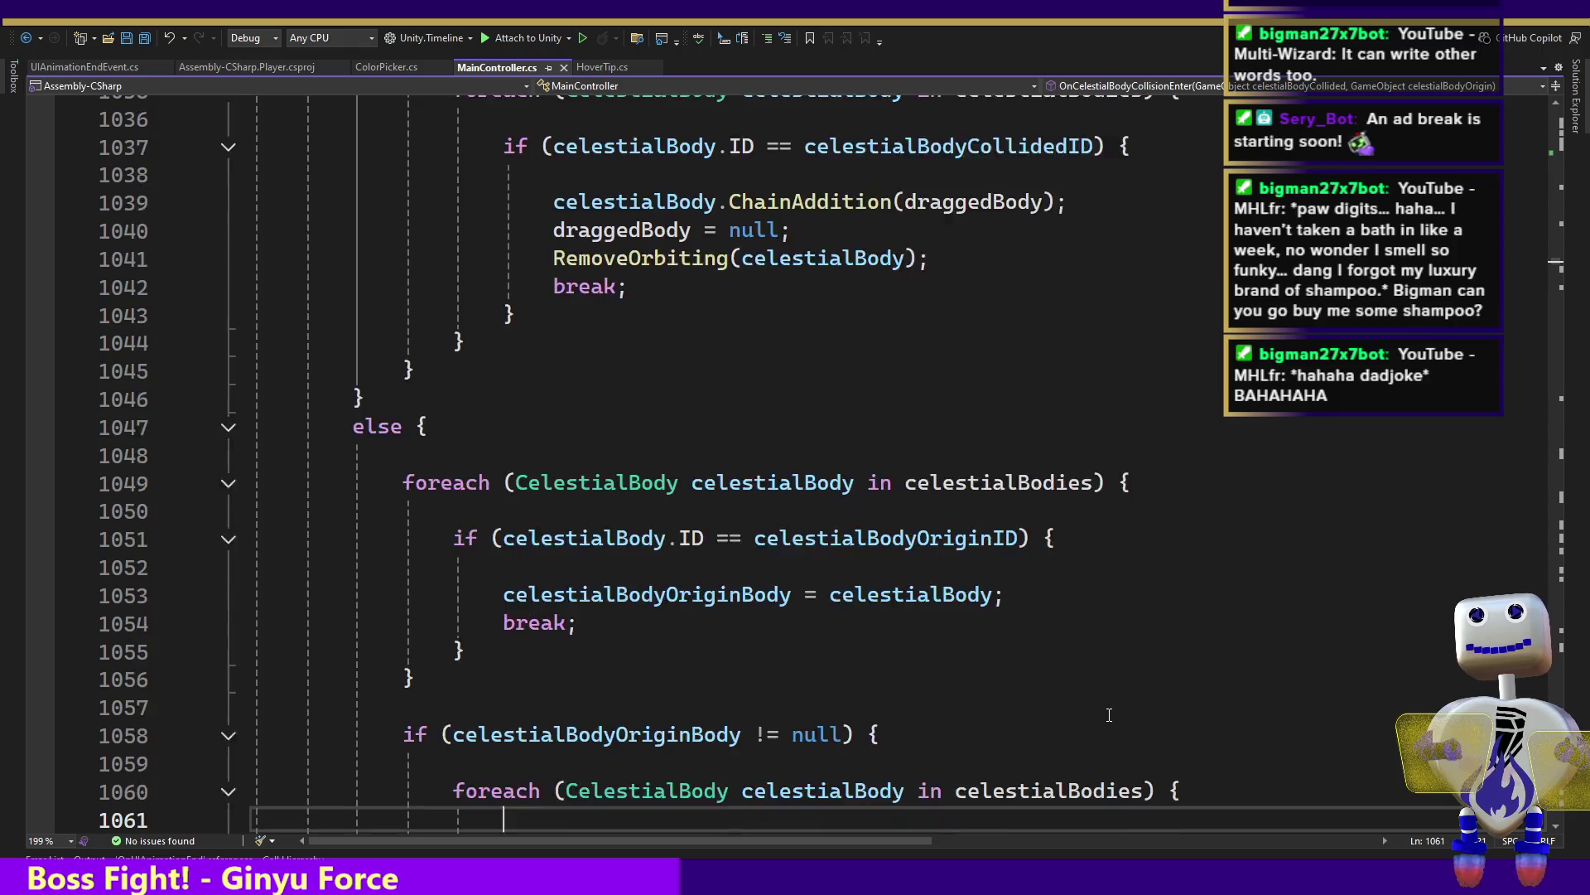
{"action": "key", "text": "Down"}
{"action": "key", "text": "Down"}
{"action": "key", "text": "Down"}
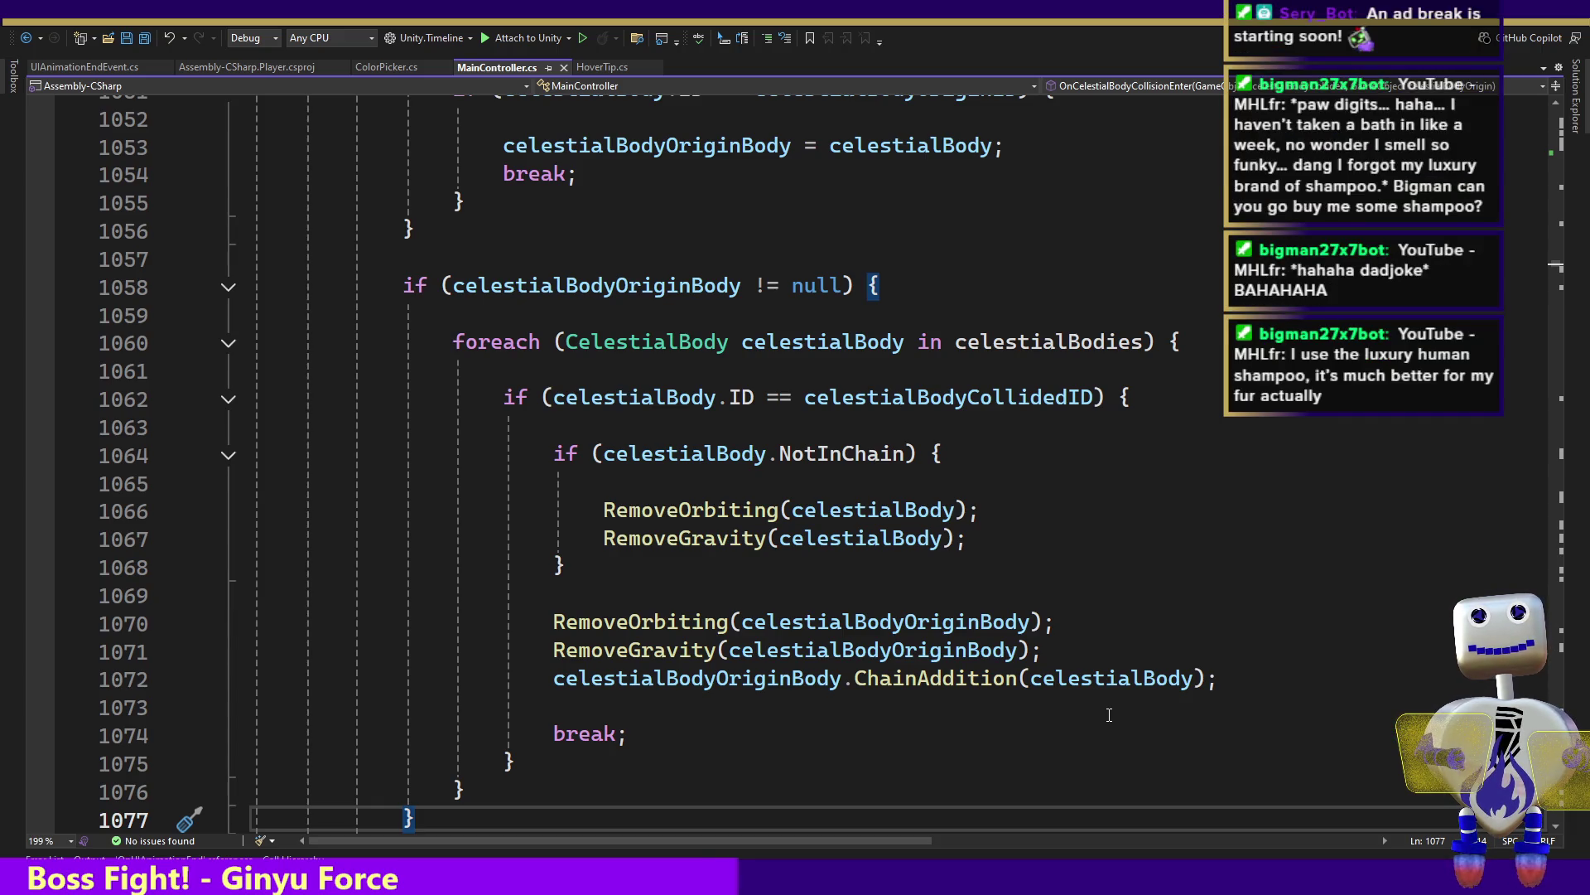
{"action": "key", "text": "Up"}
{"action": "key", "text": "Up"}
{"action": "key", "text": "Up"}
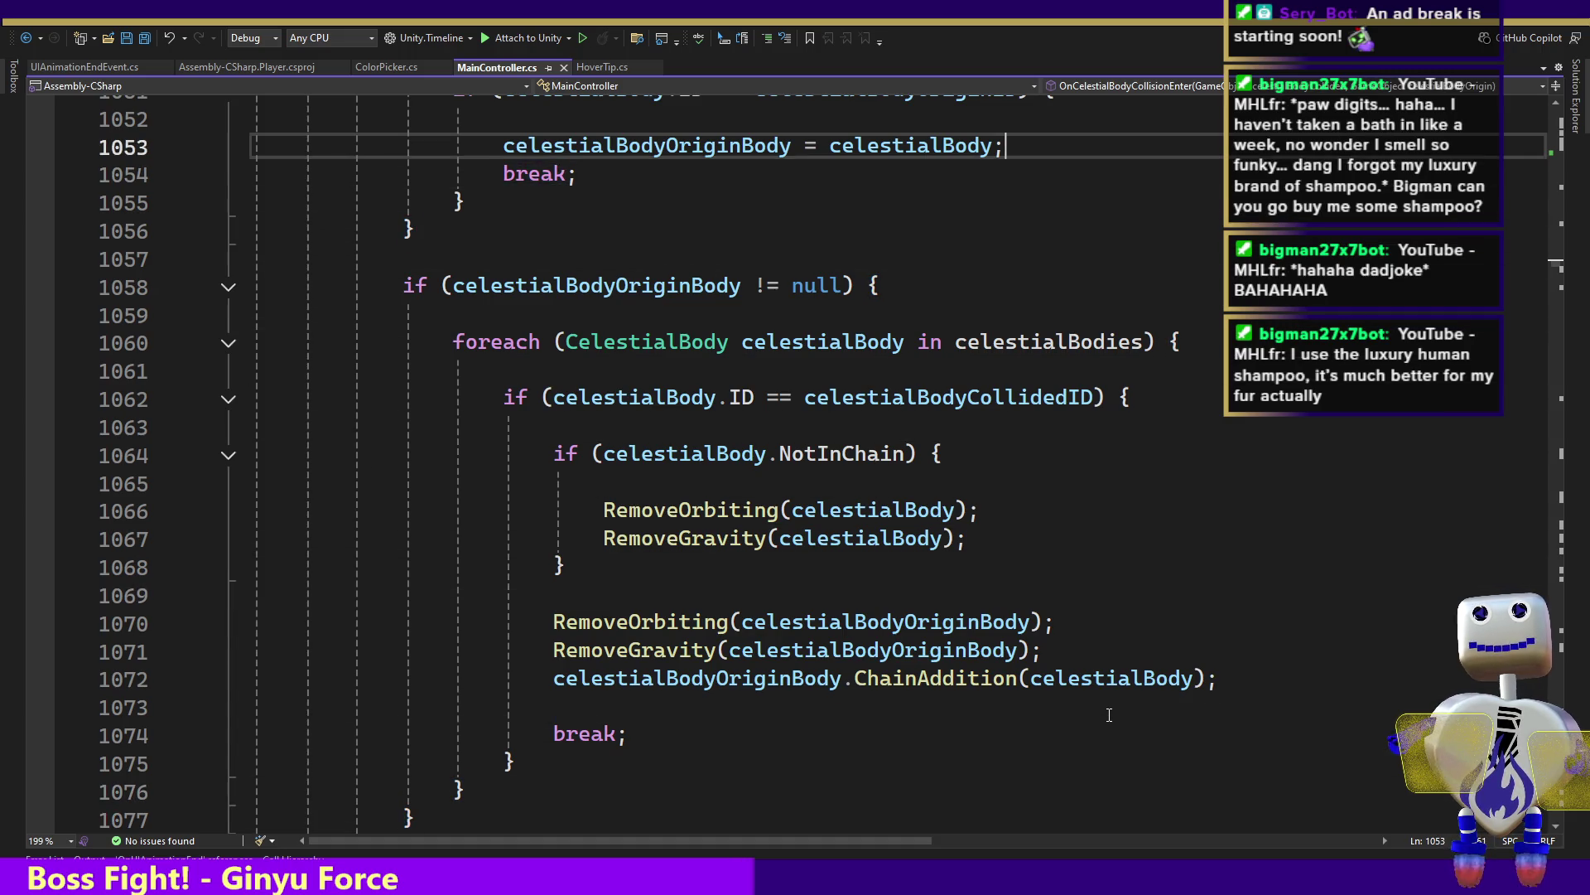
{"action": "key", "text": "Up"}
{"action": "key", "text": "Up"}
{"action": "key", "text": "Up"}
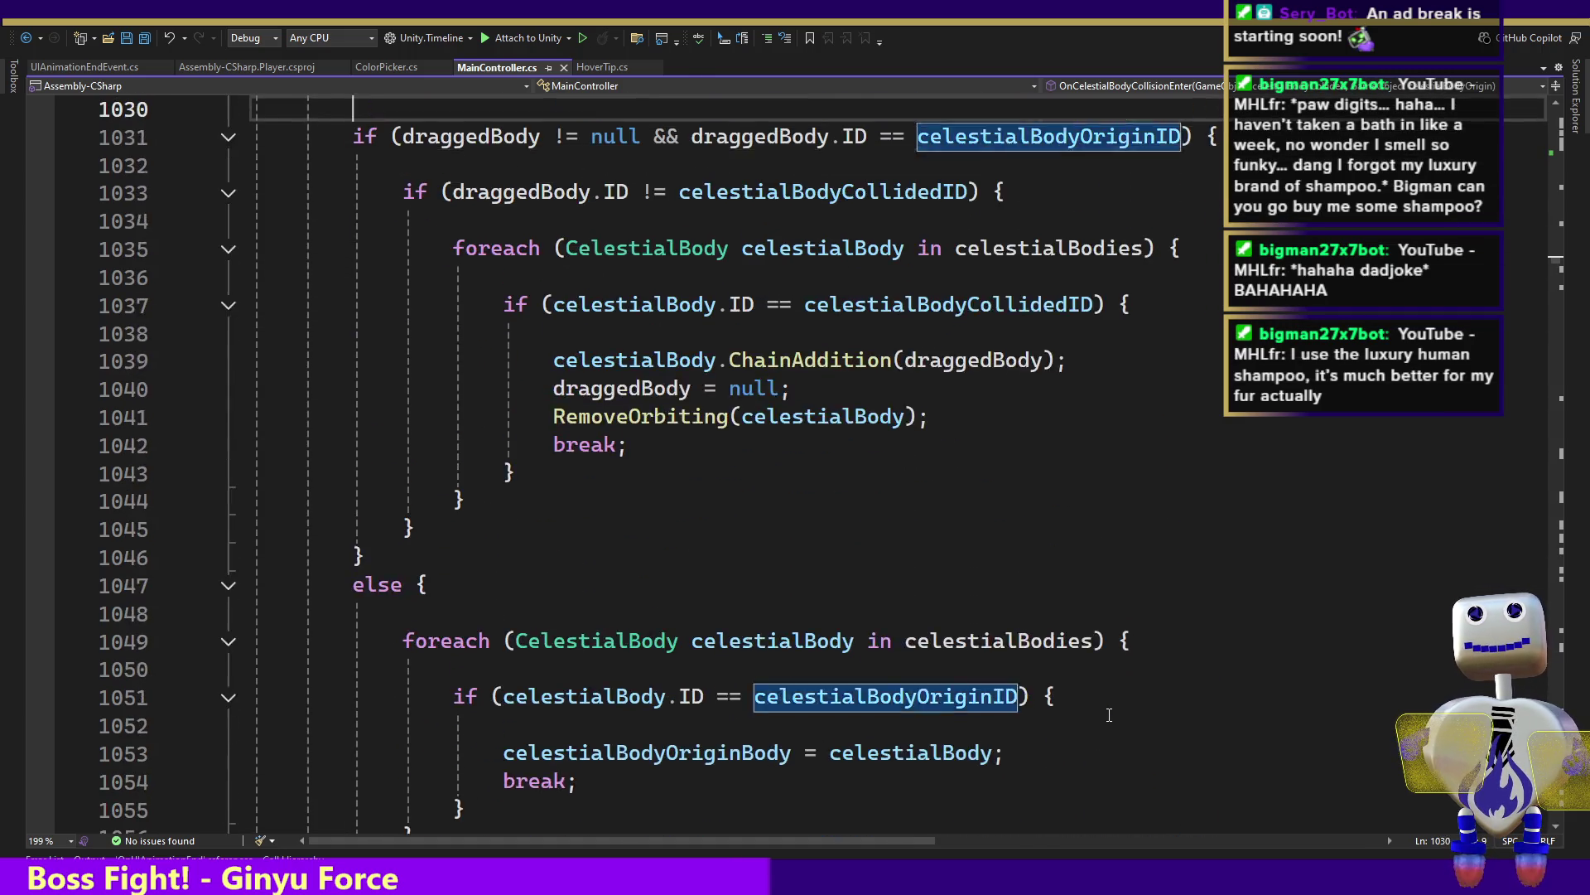
{"action": "key", "text": "Up"}
{"action": "key", "text": "Up"}
{"action": "key", "text": "Up"}
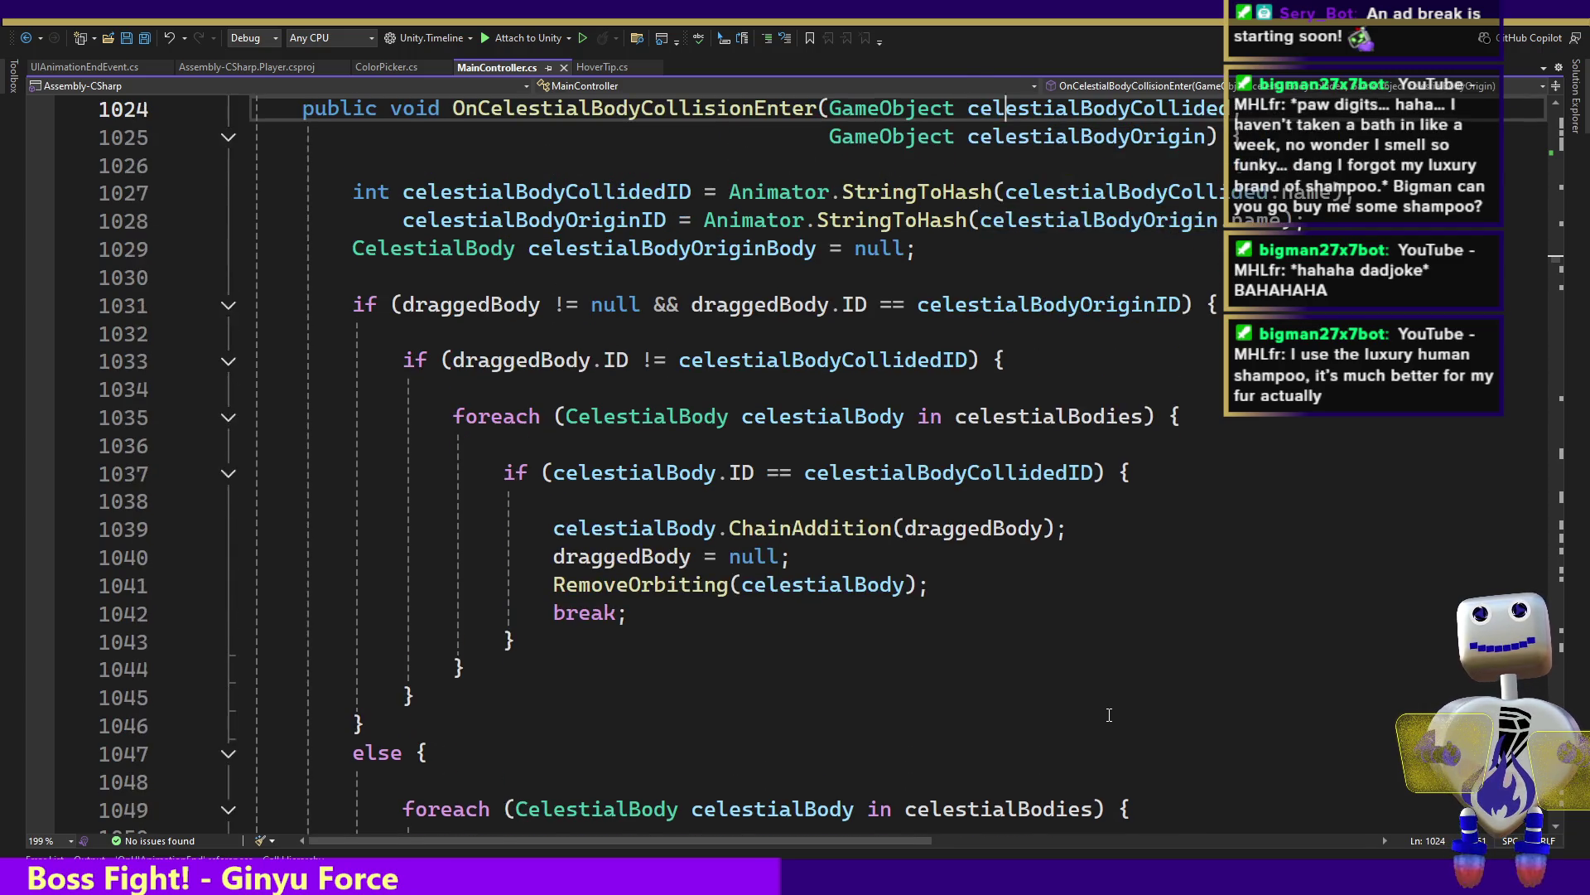
{"action": "key", "text": "Up"}
{"action": "key", "text": "Up"}
{"action": "key", "text": "Up"}
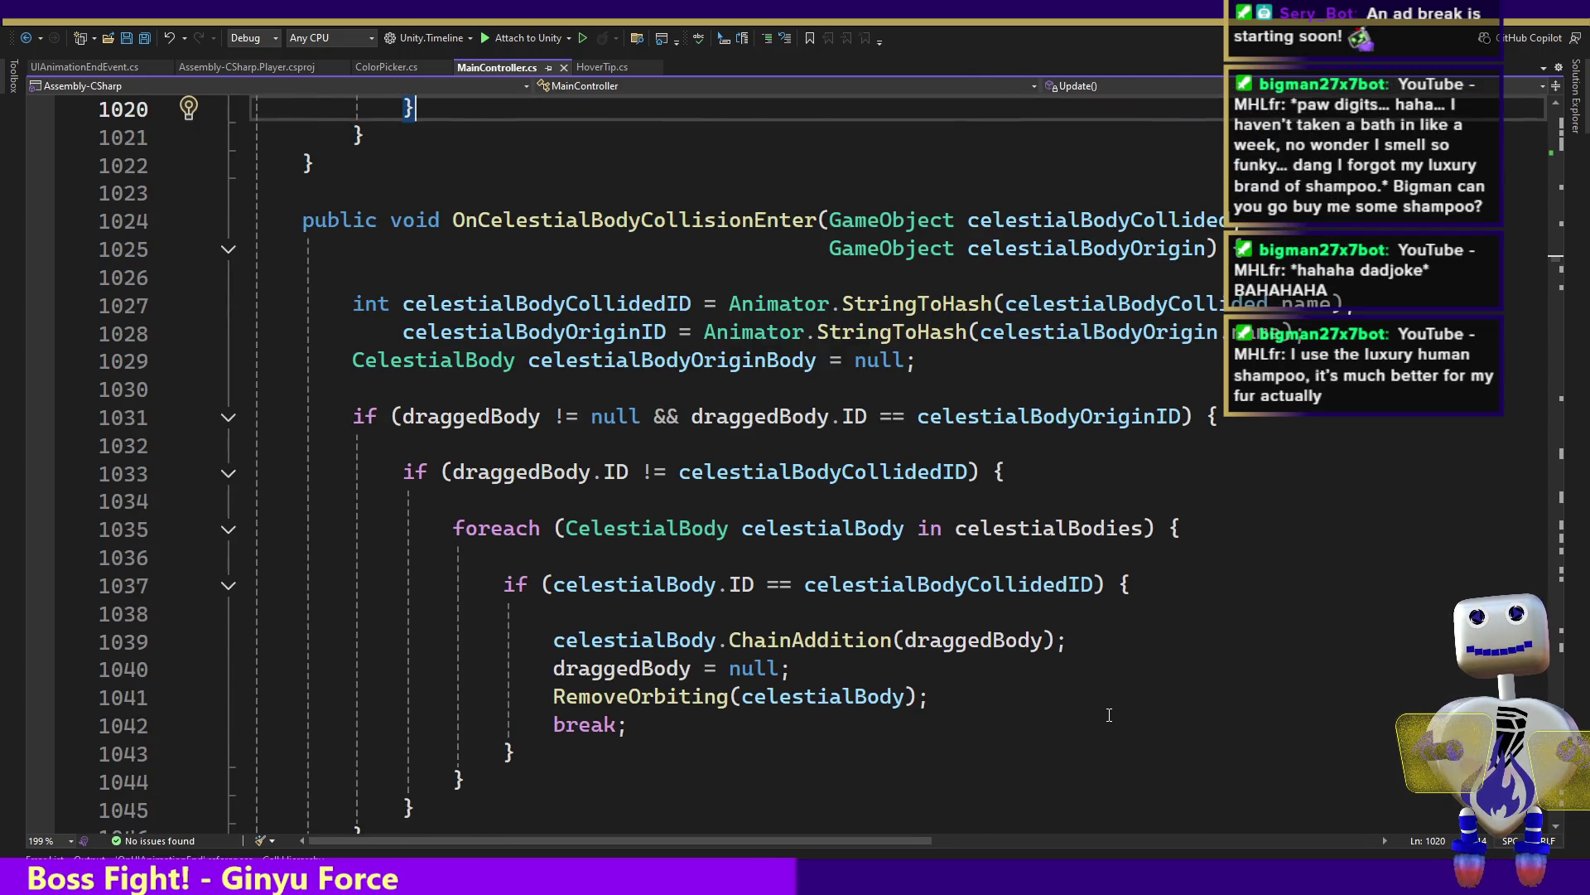
Move down to the collided-body loop and bring up ChainAddition's Quick Info description
{"action": "key", "text": "Down"}
{"action": "key", "text": "Down"}
{"action": "key", "text": "Down"}
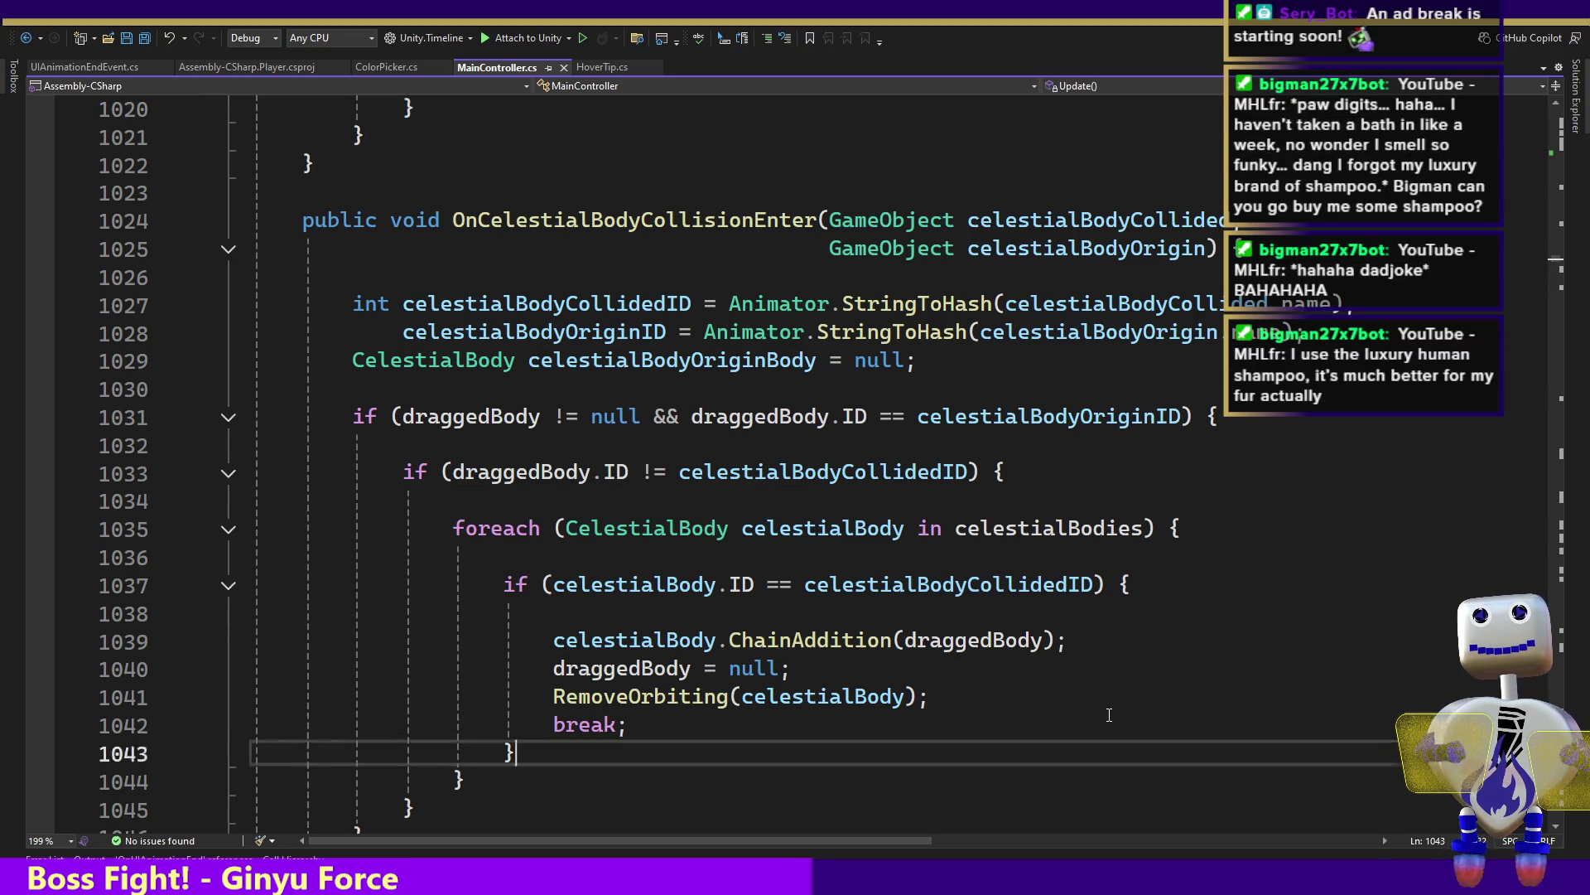
{"action": "key", "text": "Down"}
{"action": "key", "text": "Down"}
{"action": "key", "text": "Down"}
{"action": "key", "text": "Down"}
{"action": "key", "text": "Down"}
{"action": "key", "text": "Down"}
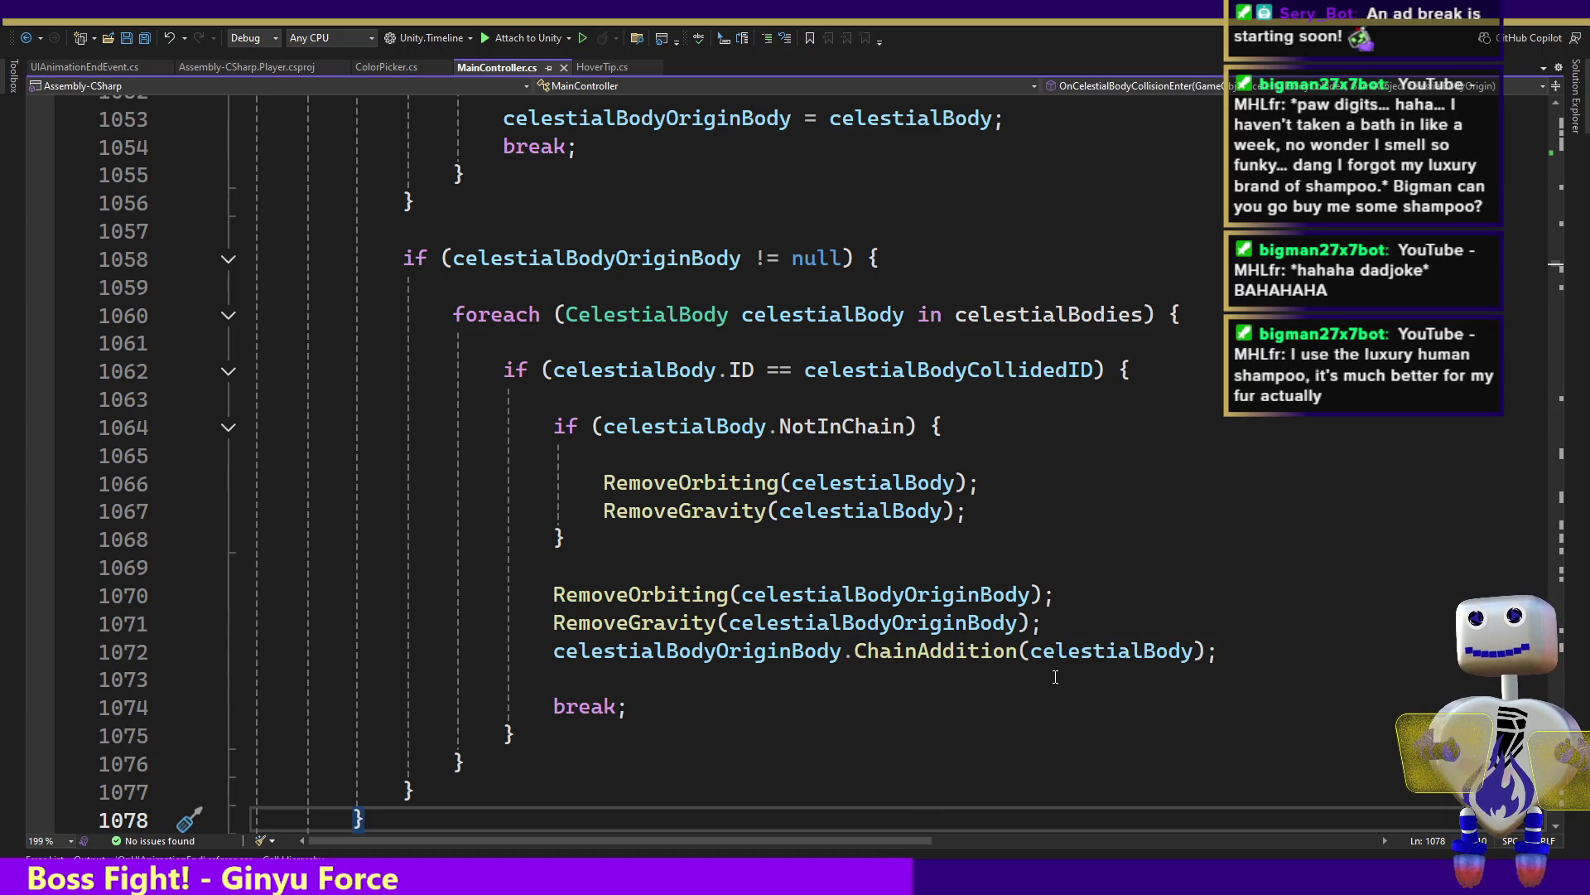
{"action": "mouse_move", "coordinate": [1015, 659]}
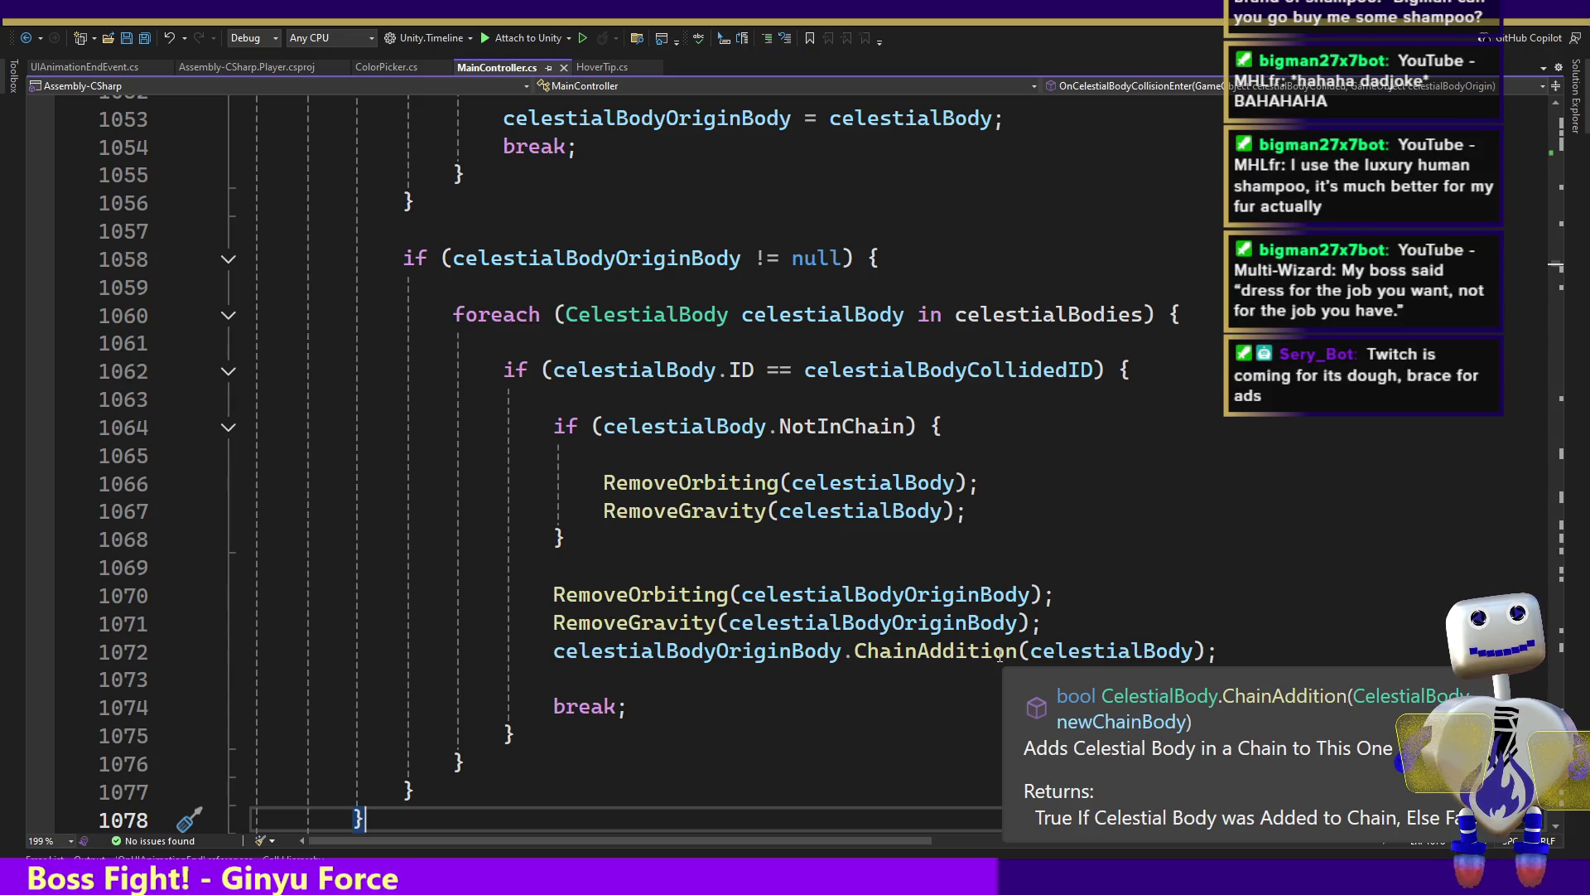
{"action": "key", "text": "ctrl"}
Go to ChainAddition's definition in CelestialBody.cs and read its variables and chain-adding logic
{"action": "left_click", "coordinate": [926, 654], "text": "ctrl"}
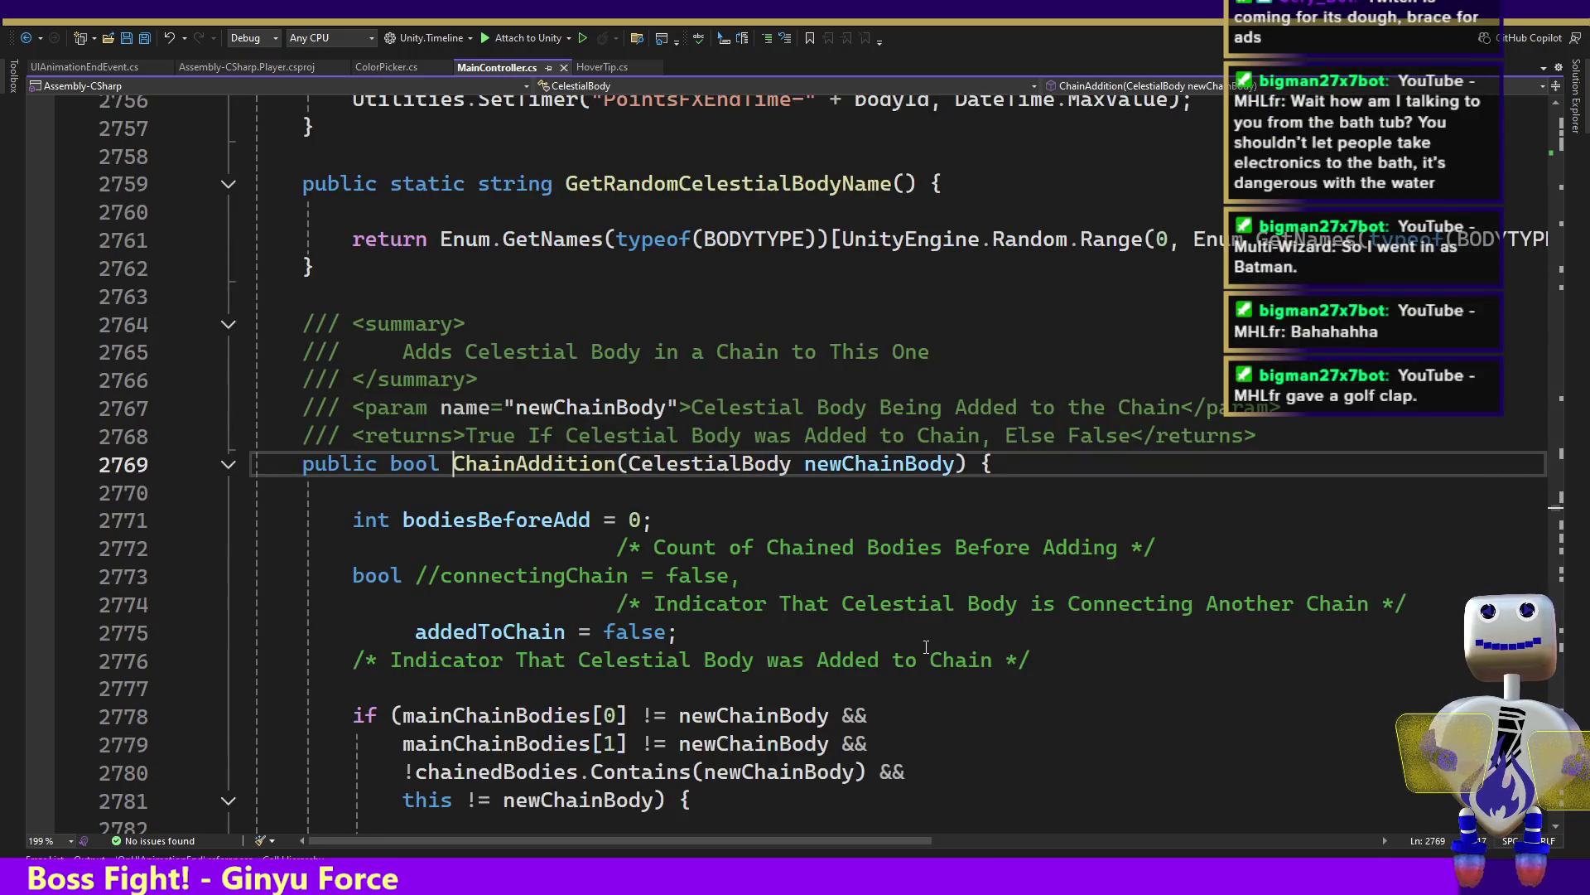
{"action": "left_click", "coordinate": [1003, 603]}
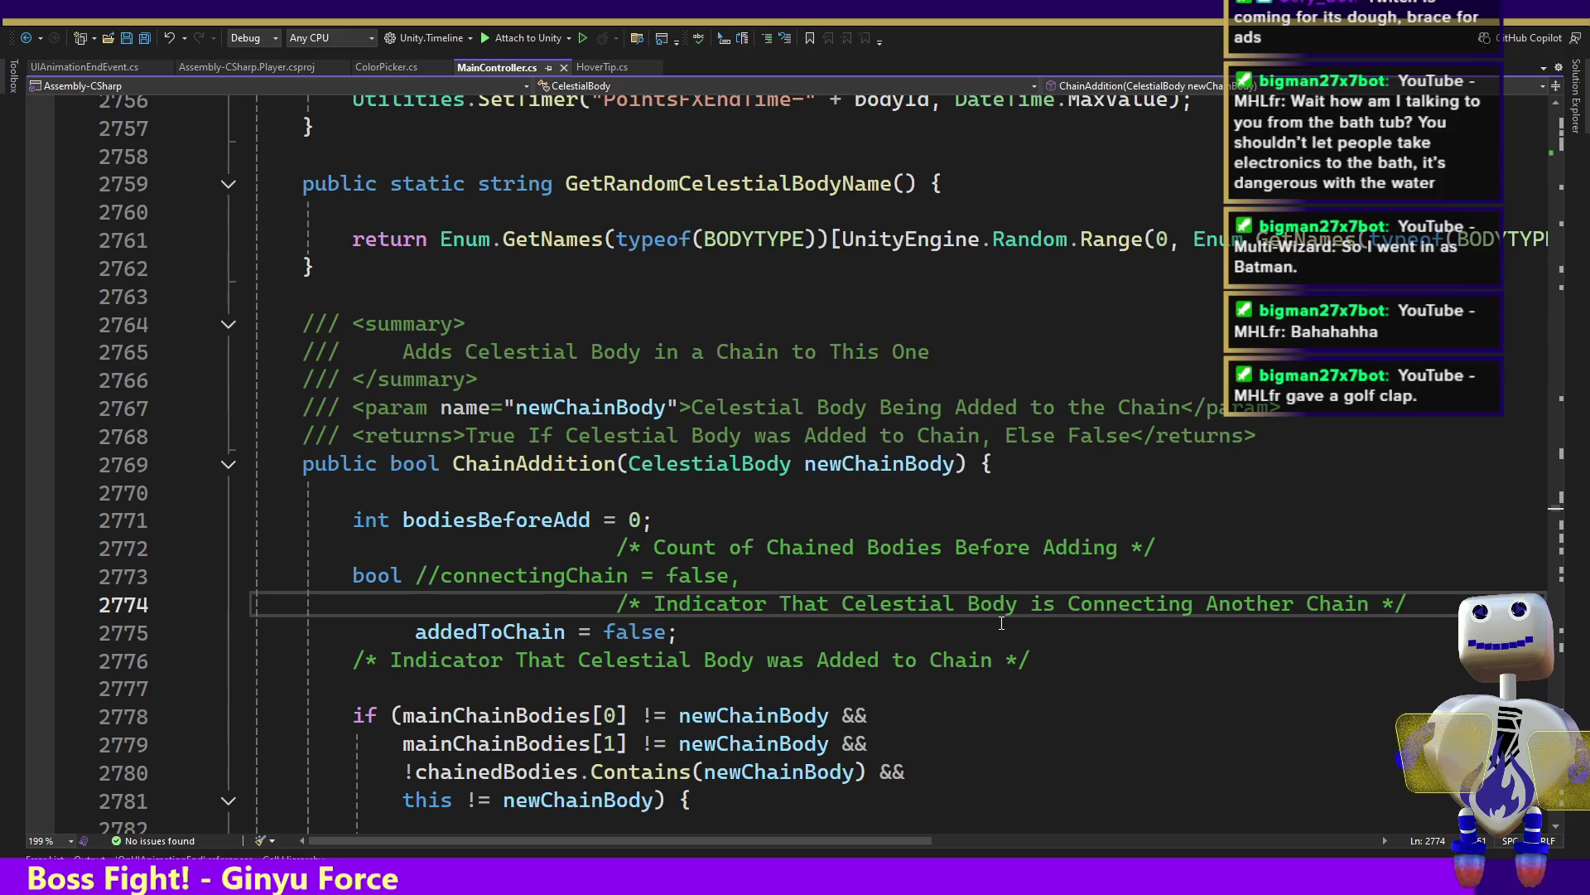
{"action": "key", "text": "Down"}
{"action": "key", "text": "Down"}
{"action": "key", "text": "Down"}
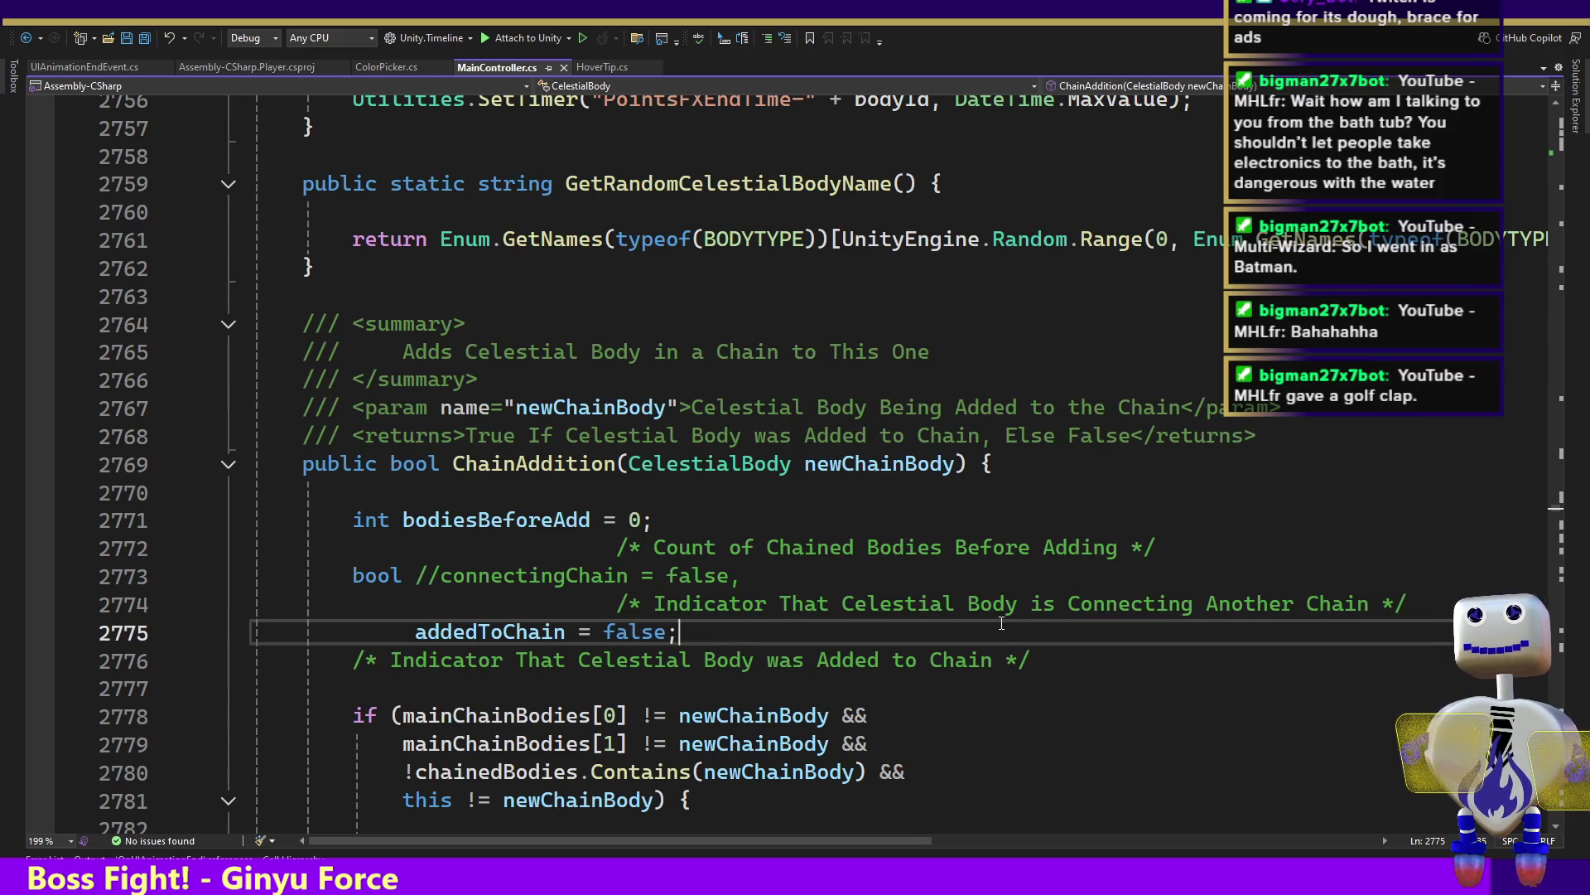
{"action": "key", "text": "Down"}
{"action": "key", "text": "Down"}
{"action": "key", "text": "Down"}
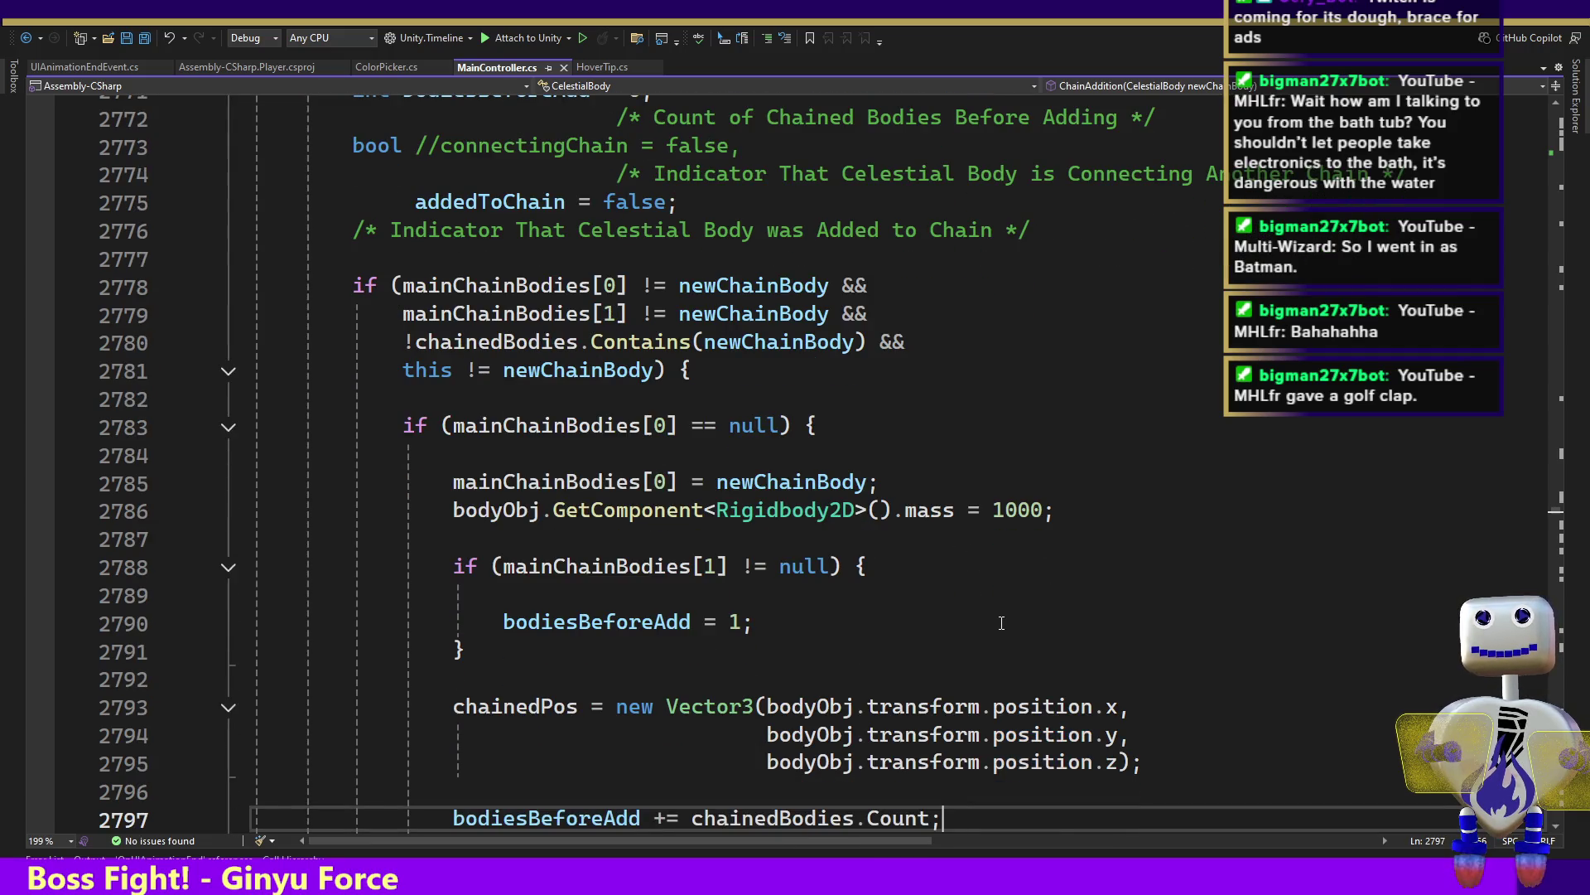
Read ChainAddition's indicator colour code and commented-out chaining code to its end, then back up
{"action": "key", "text": "Down"}
{"action": "key", "text": "Down"}
{"action": "key", "text": "Down"}
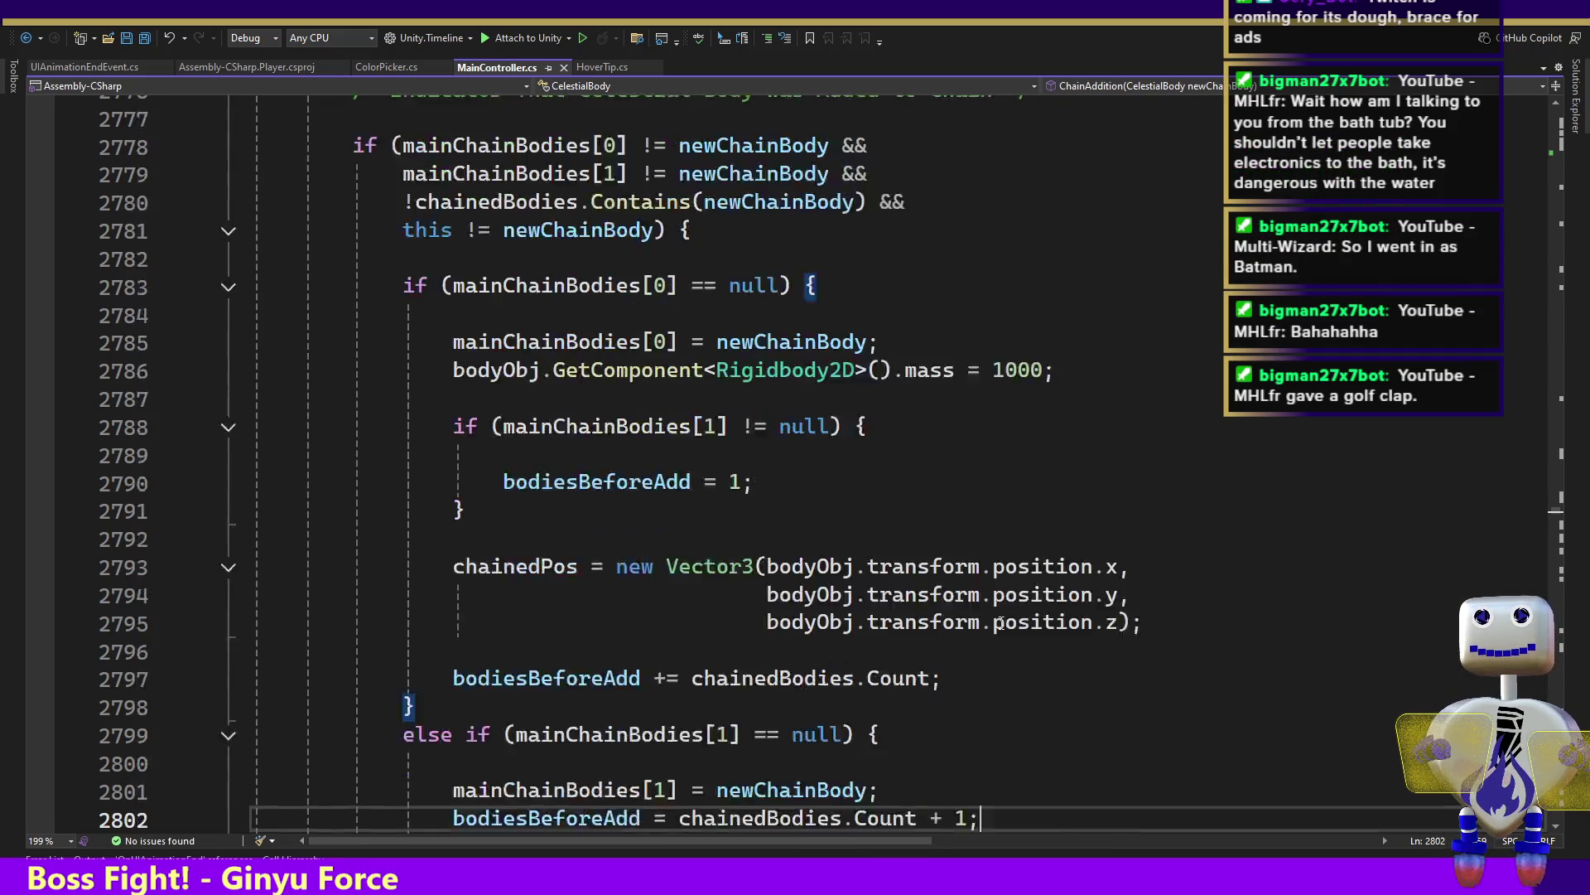
{"action": "key", "text": "Down"}
{"action": "key", "text": "Down"}
{"action": "key", "text": "Down"}
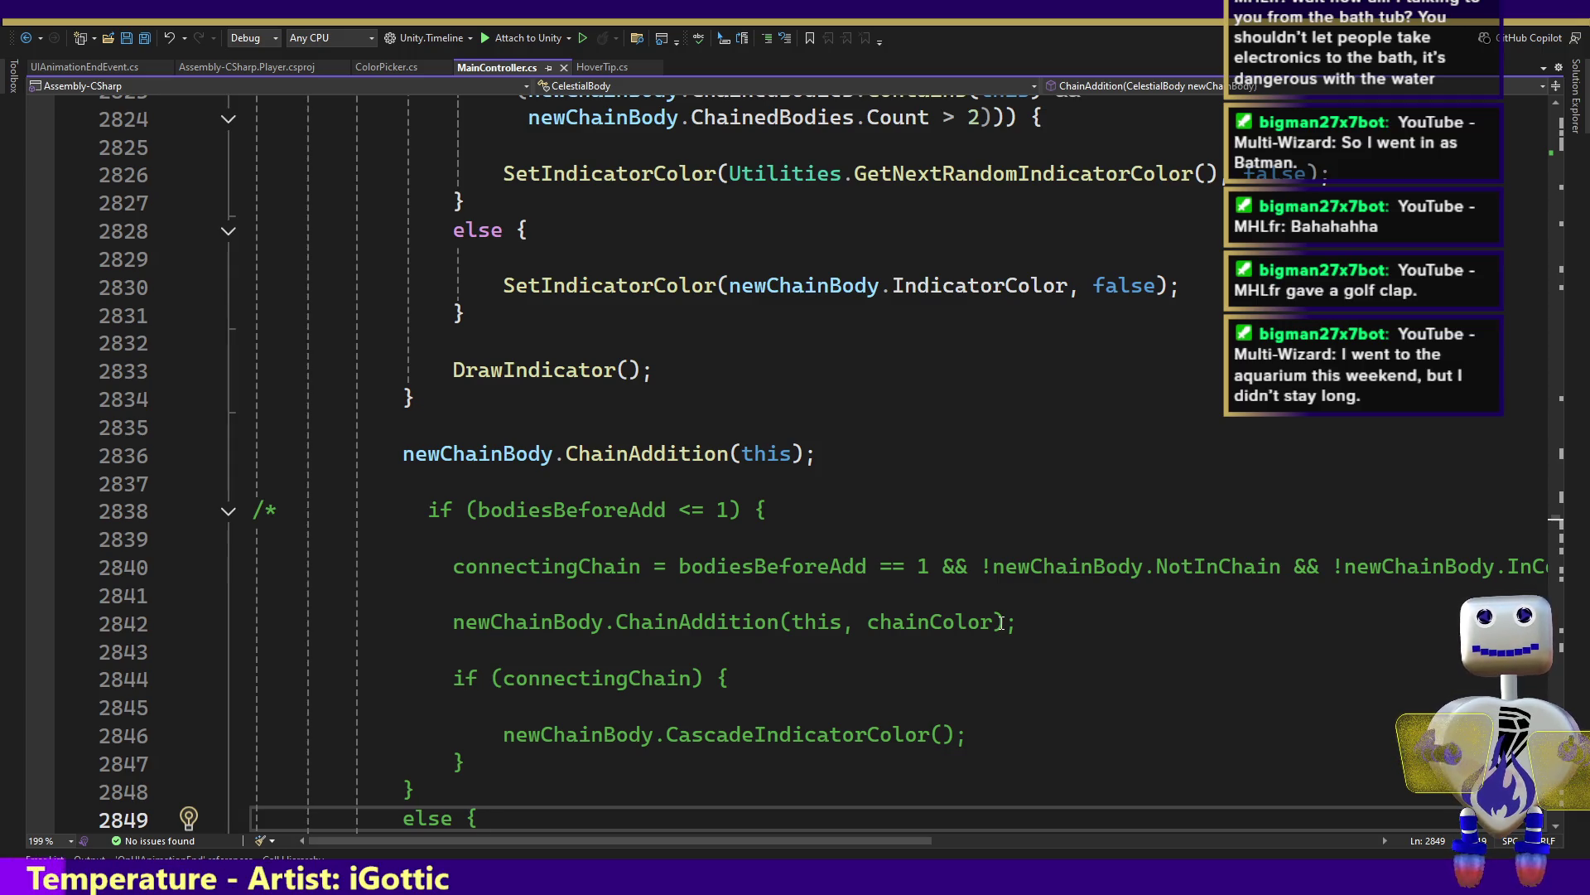
{"action": "key", "text": "Down"}
{"action": "key", "text": "Down"}
{"action": "key", "text": "Down"}
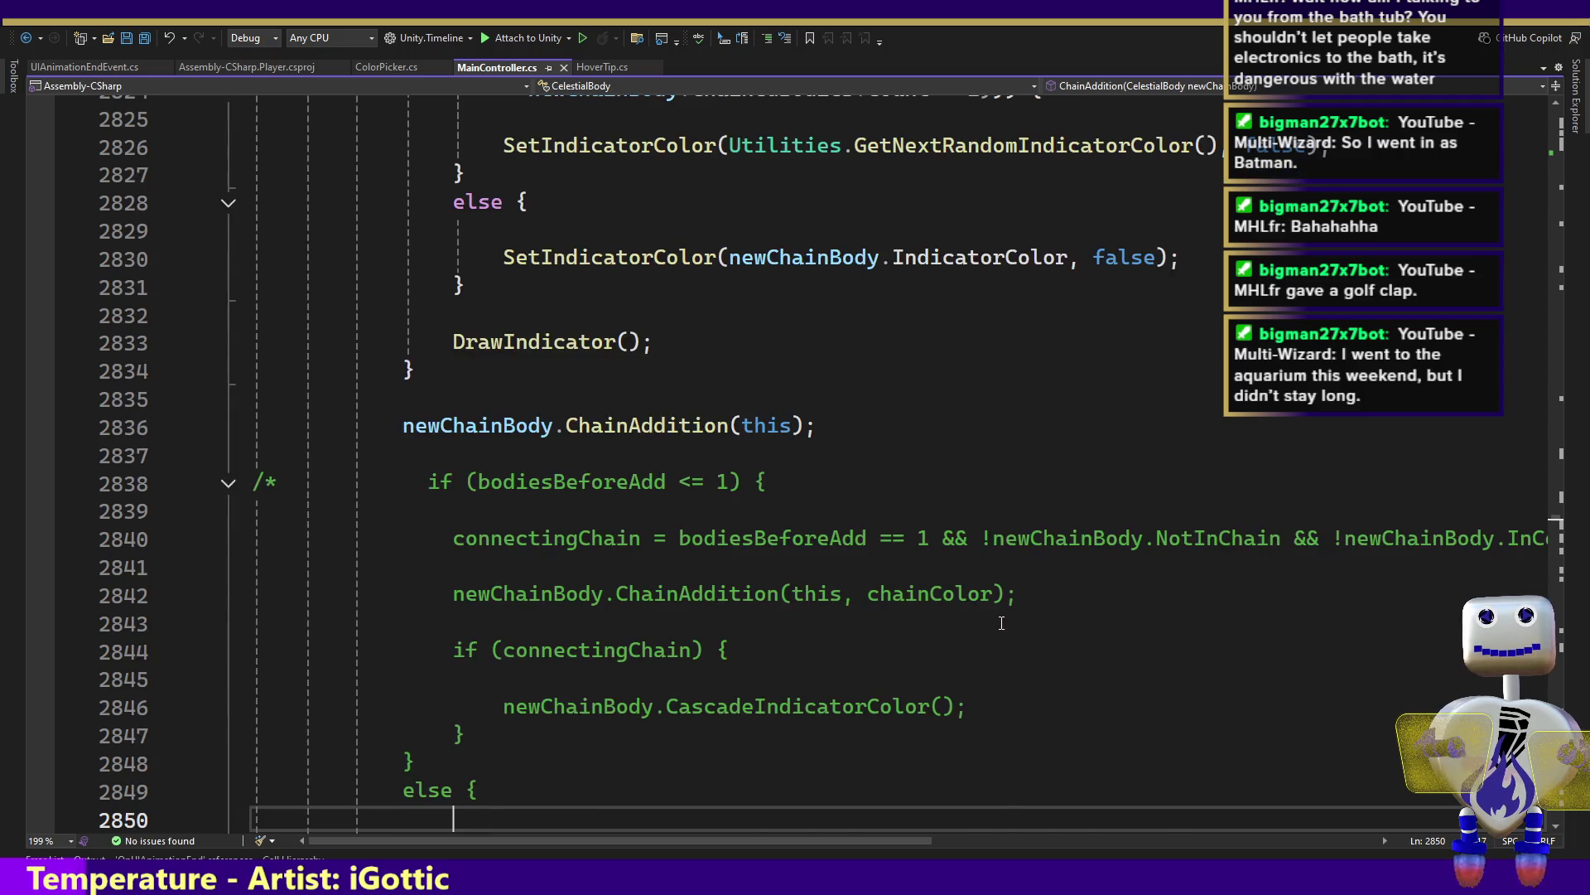
{"action": "key", "text": "Down"}
{"action": "key", "text": "Down"}
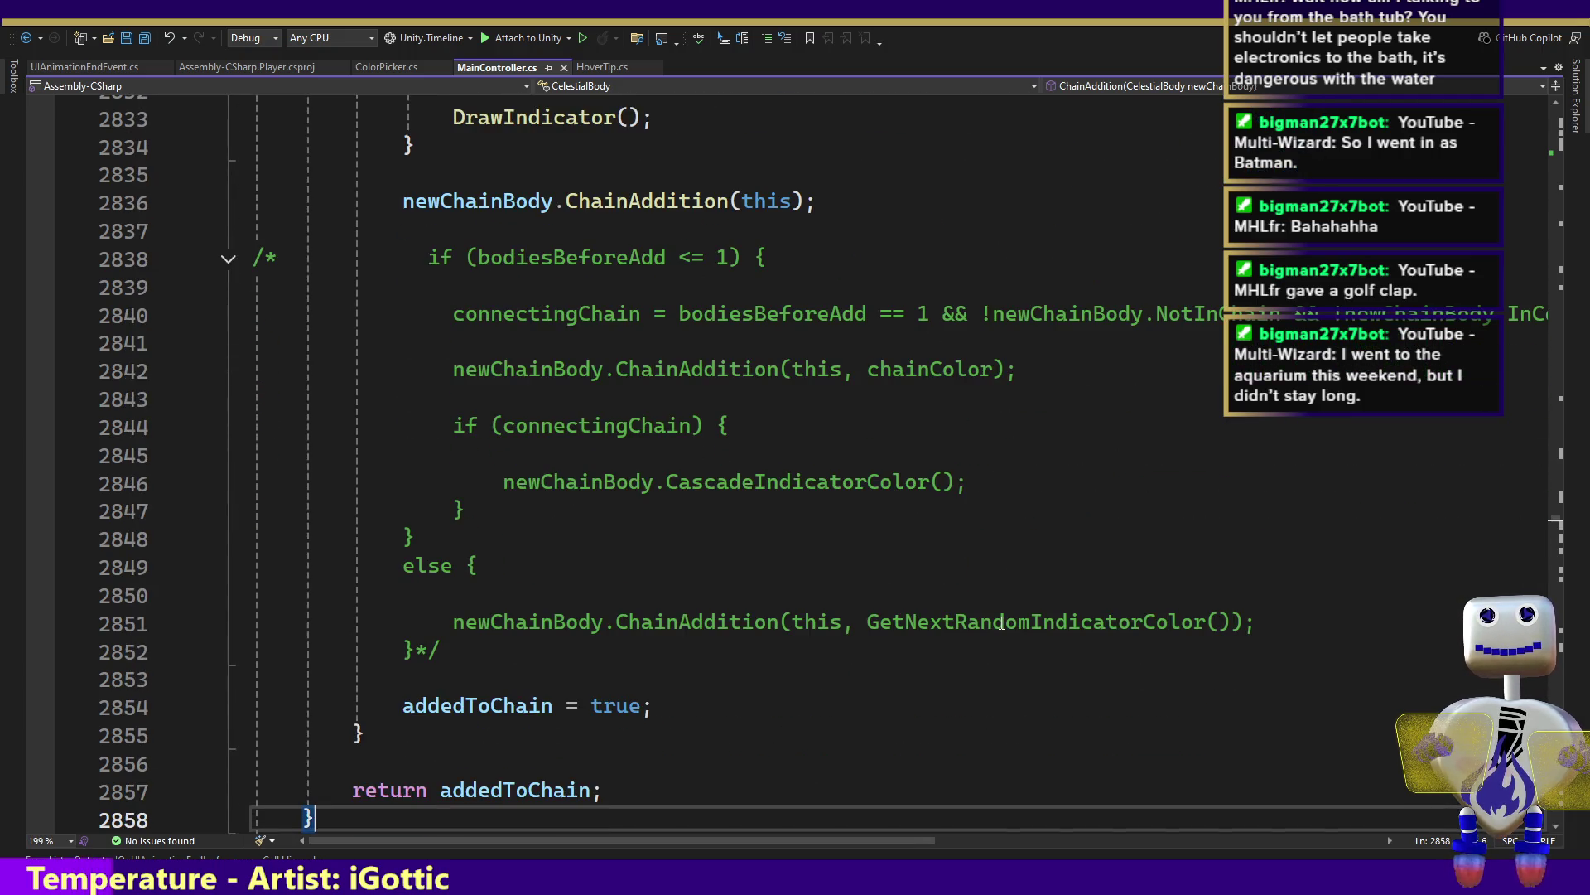
{"action": "key", "text": "Up"}
{"action": "key", "text": "Up"}
{"action": "key", "text": "Up"}
{"action": "key", "text": "Up"}
{"action": "key", "text": "Up"}
{"action": "key", "text": "Up"}
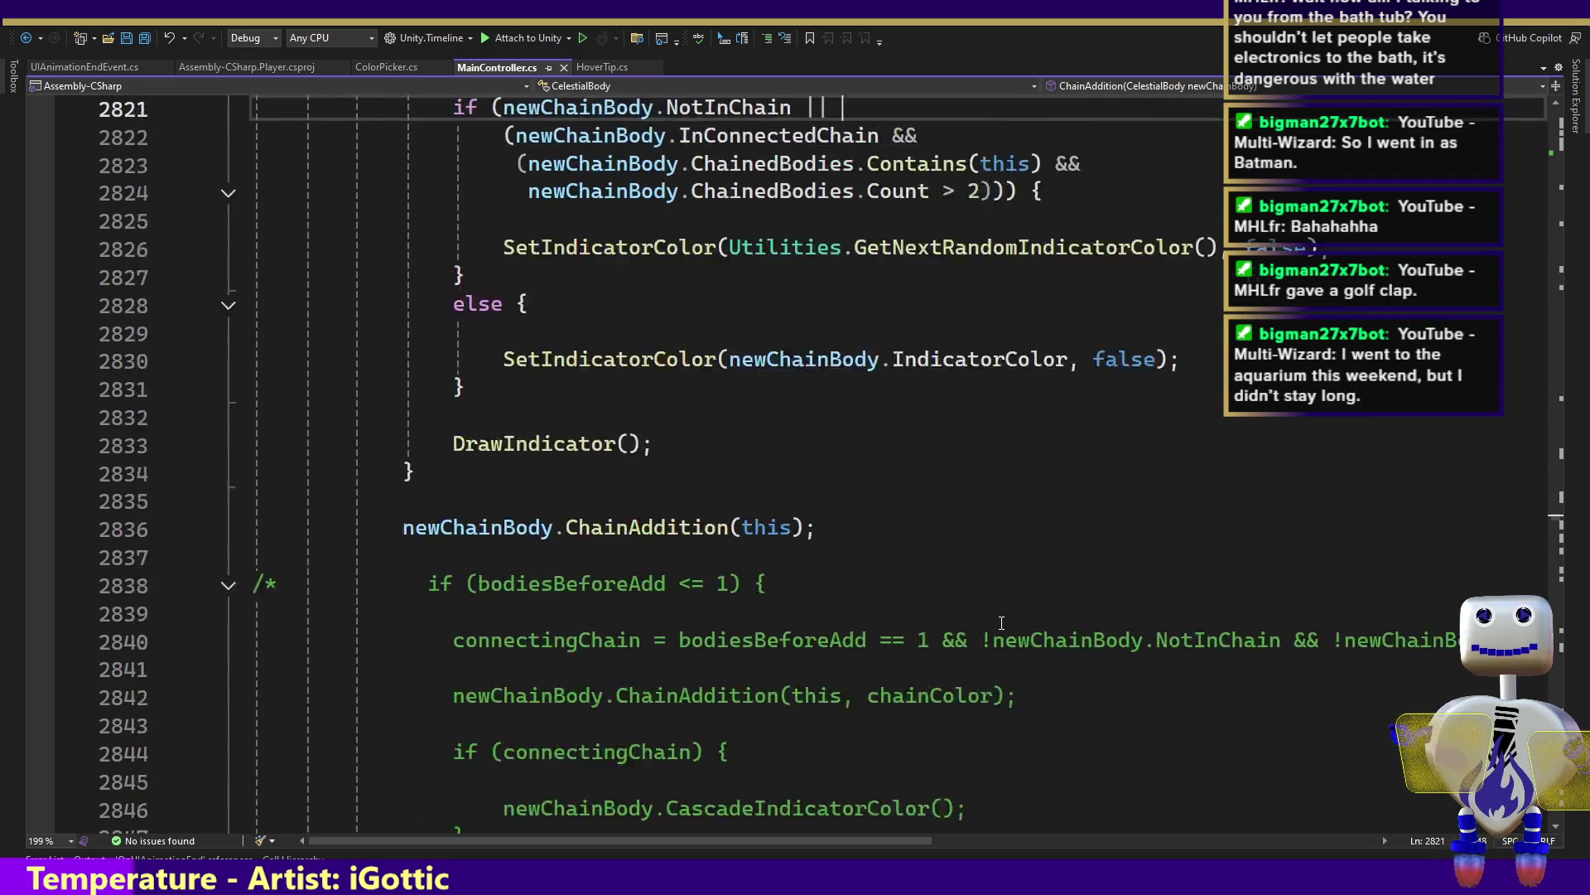
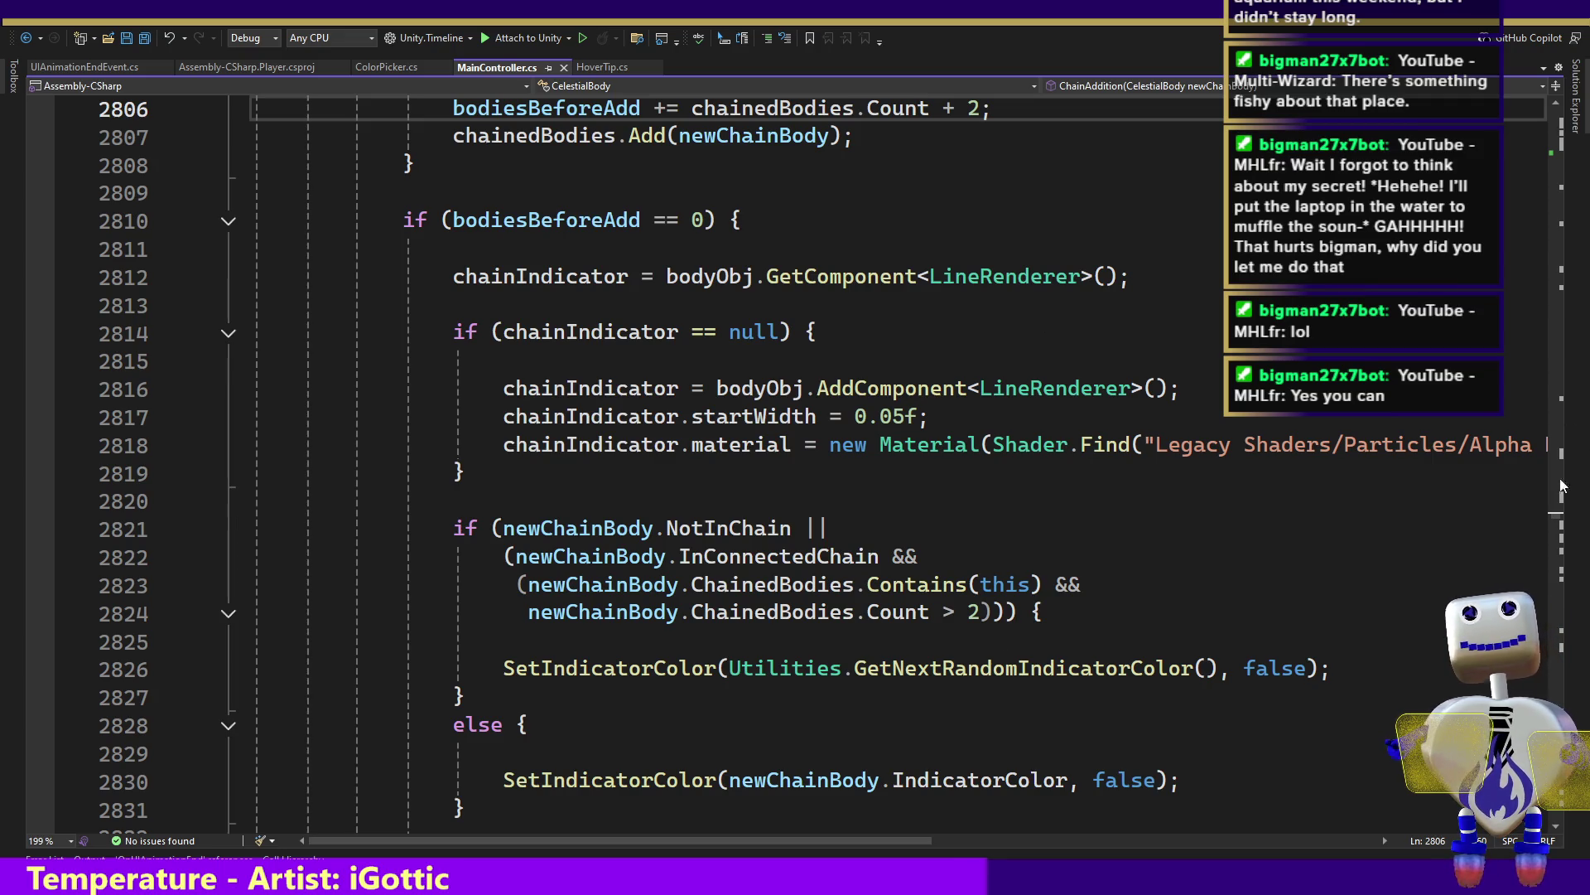
Return to Unity, run Celestial Crash in Play mode and choose PLAY on its main menu
{"action": "scroll", "coordinate": [1556, 520], "scroll_direction": "down", "scroll_amount": 8}
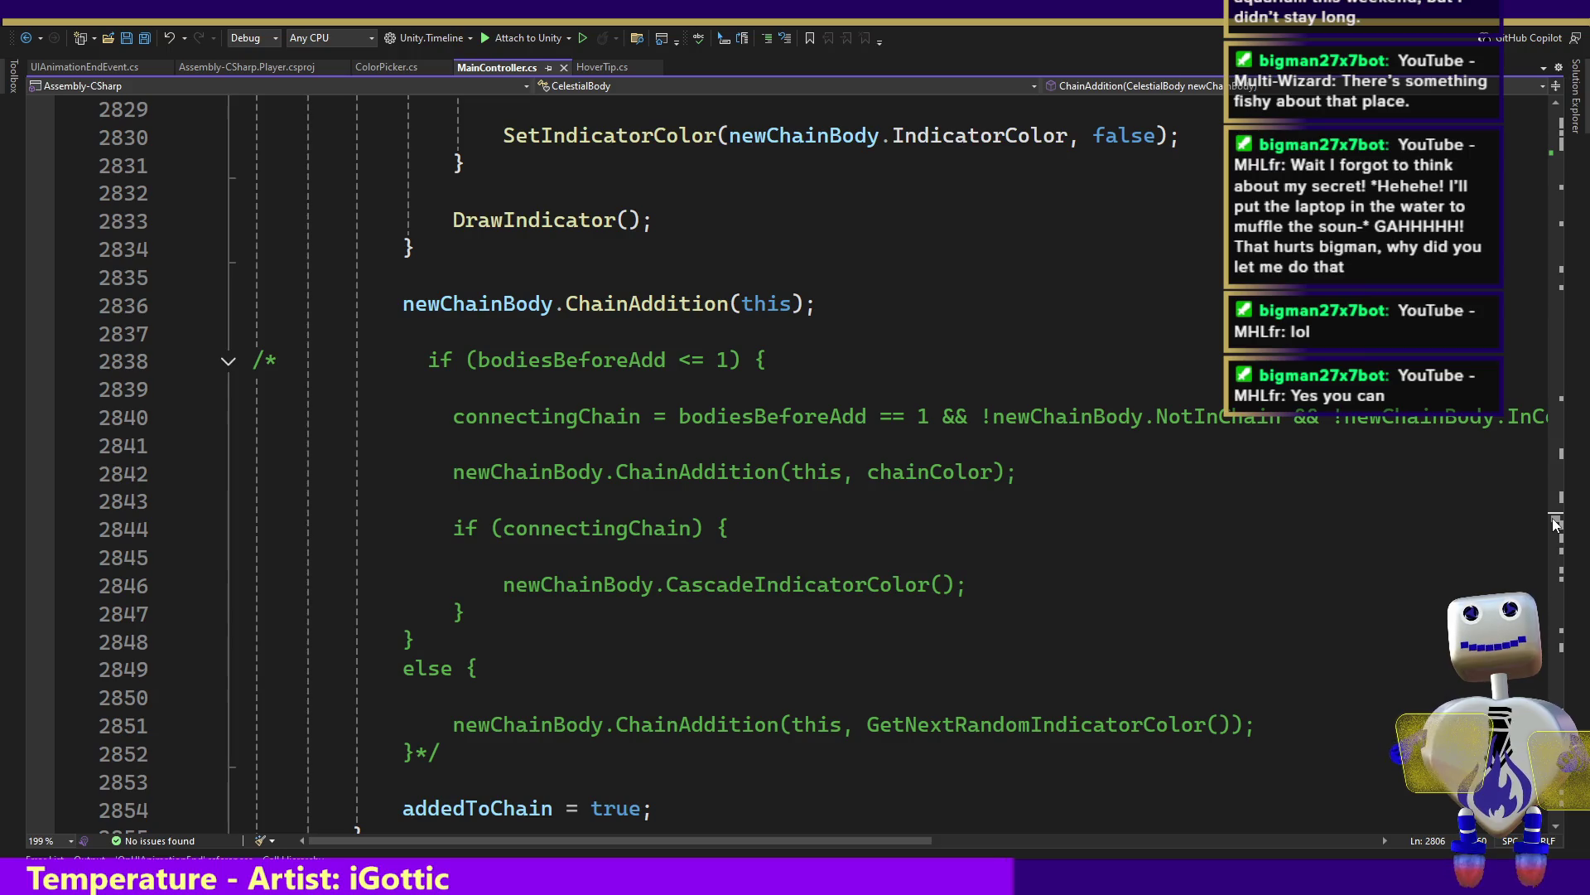
{"action": "scroll", "coordinate": [1554, 524], "scroll_direction": "down", "scroll_amount": 12}
{"action": "scroll", "coordinate": [1554, 523], "scroll_direction": "up", "scroll_amount": 10}
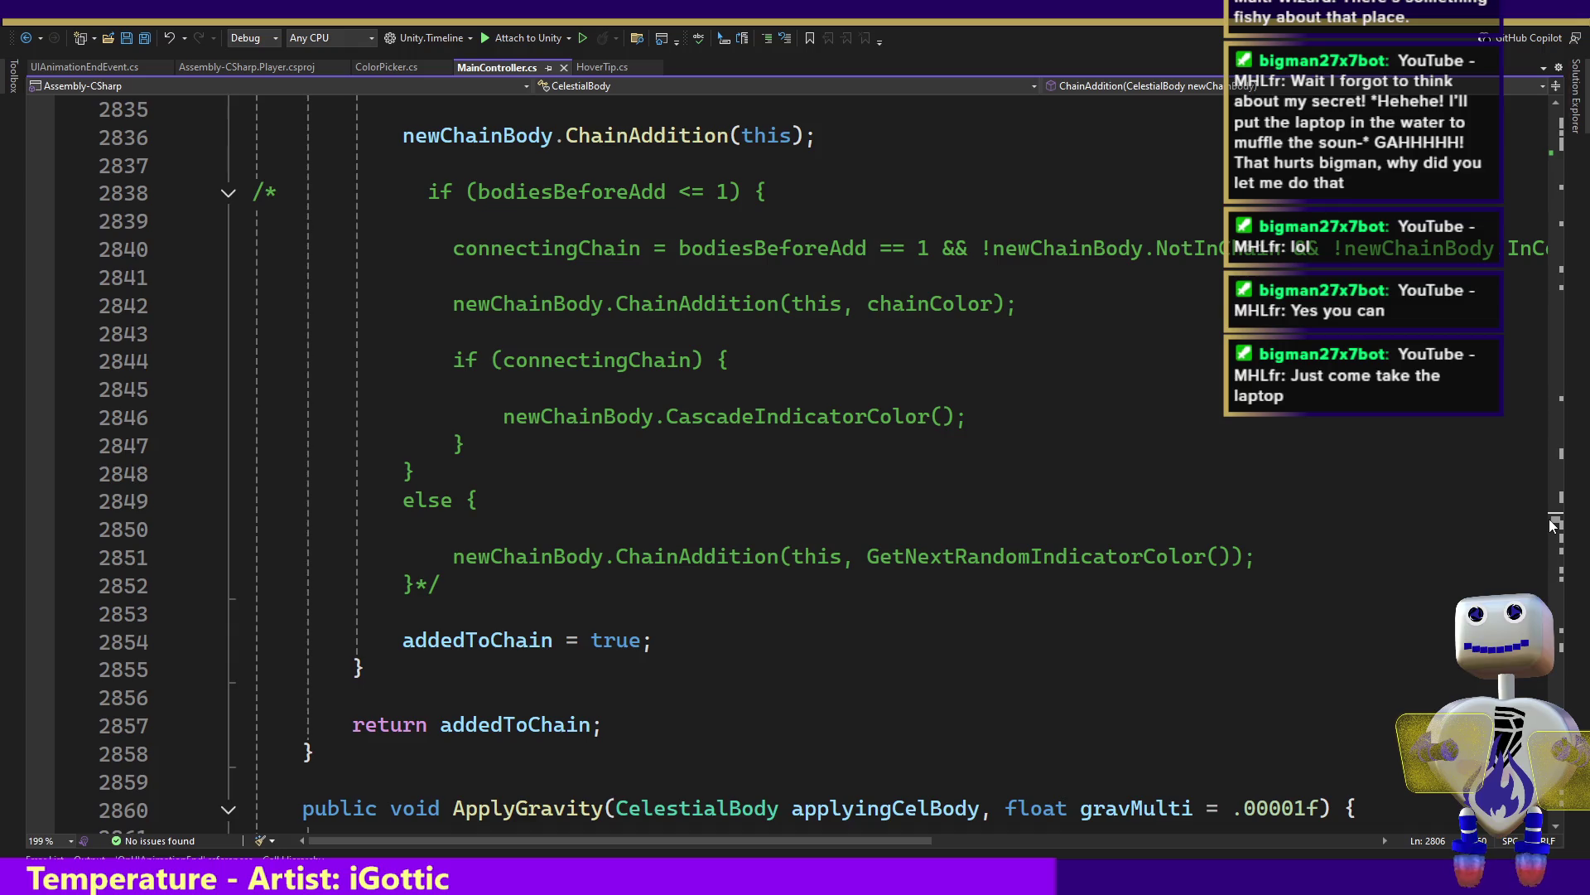
{"action": "scroll", "coordinate": [1549, 517], "scroll_direction": "up", "scroll_amount": 8}
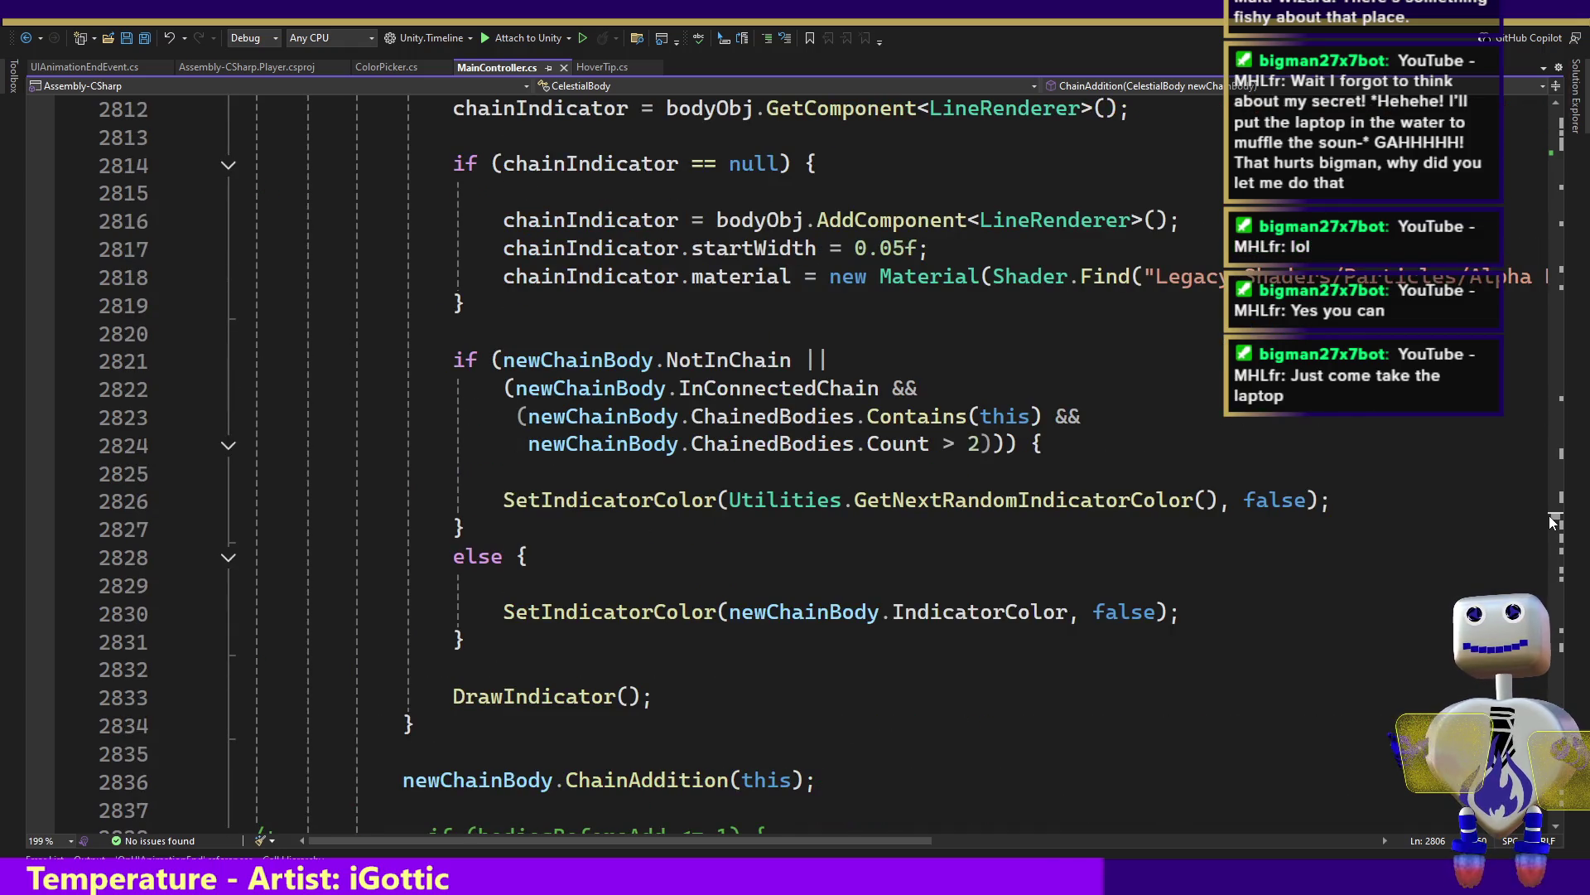
{"action": "scroll", "coordinate": [1549, 516], "scroll_direction": "up", "scroll_amount": 6}
{"action": "scroll", "coordinate": [1549, 514], "scroll_direction": "up", "scroll_amount": 20}
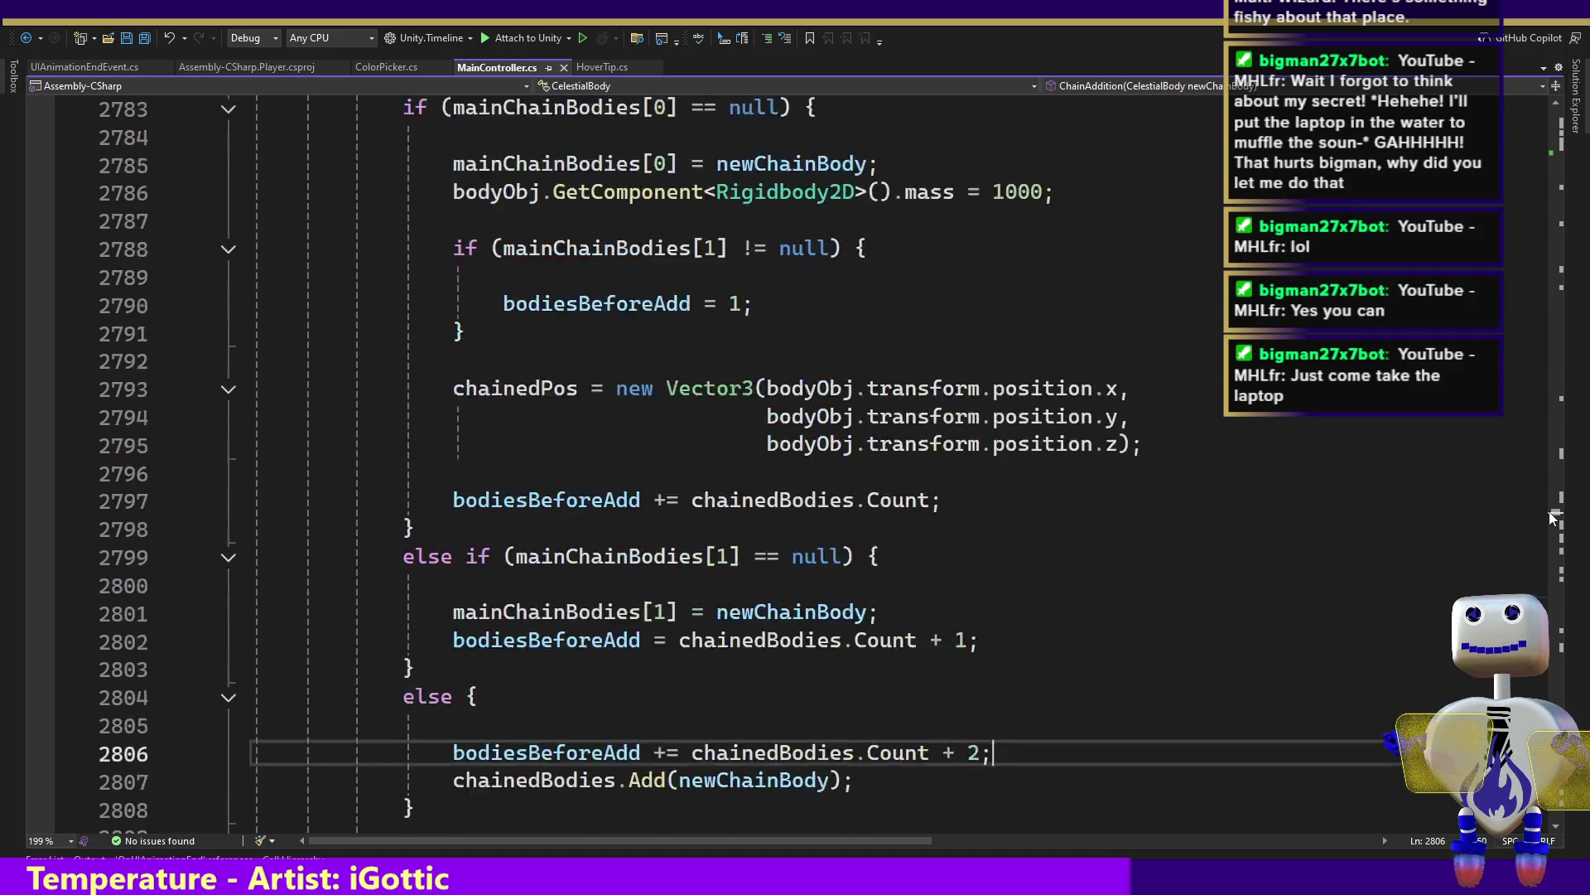
{"action": "scroll", "coordinate": [1553, 509], "scroll_direction": "up", "scroll_amount": 4}
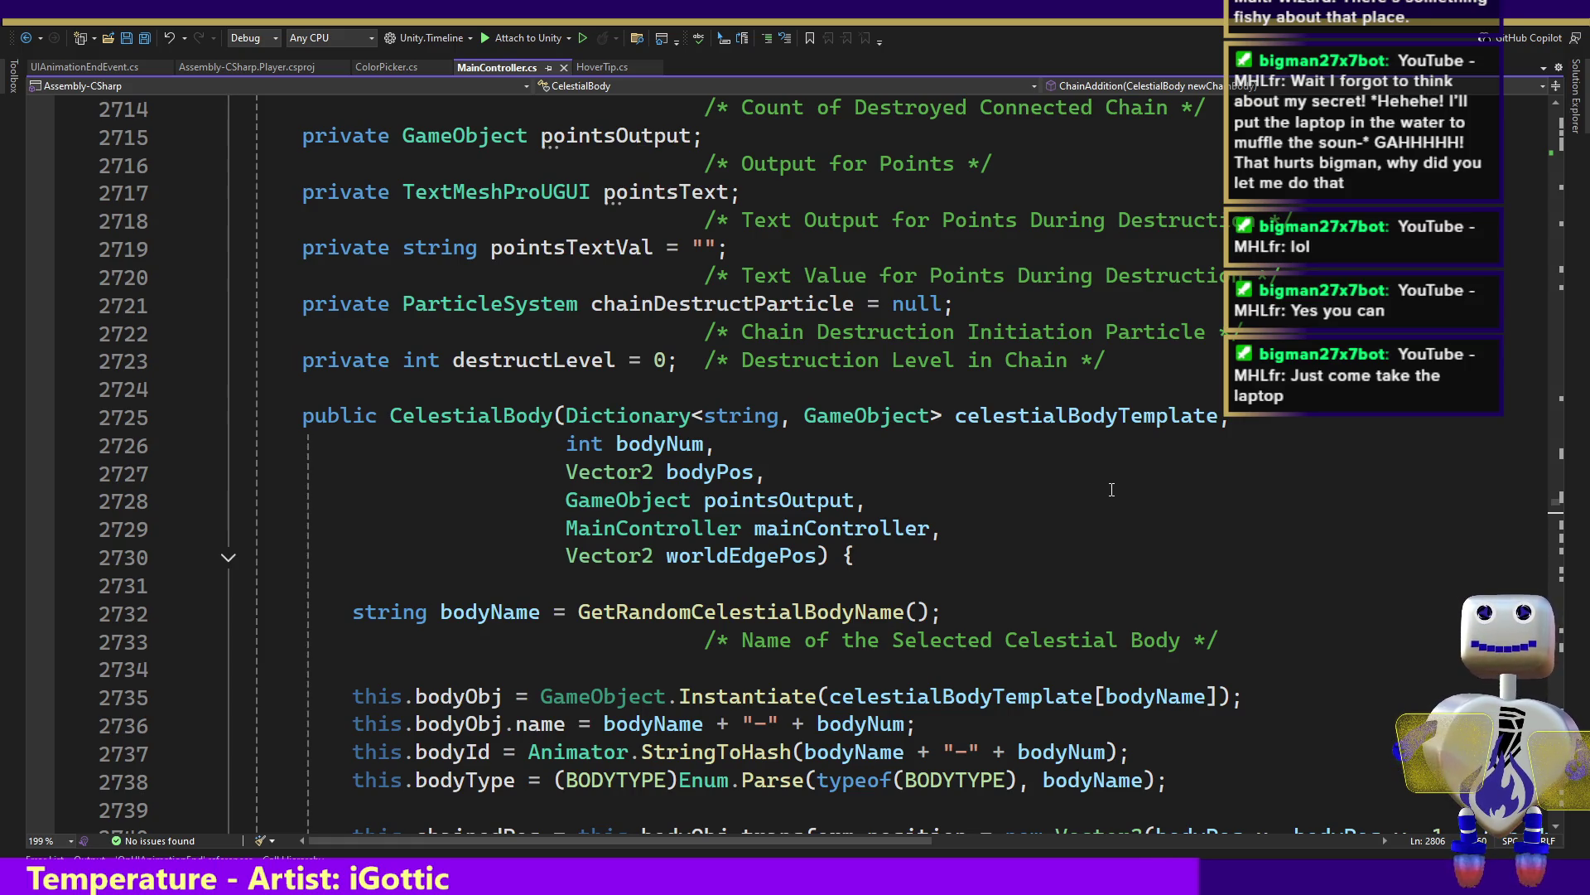
{"action": "key", "text": "alt+Tab"}
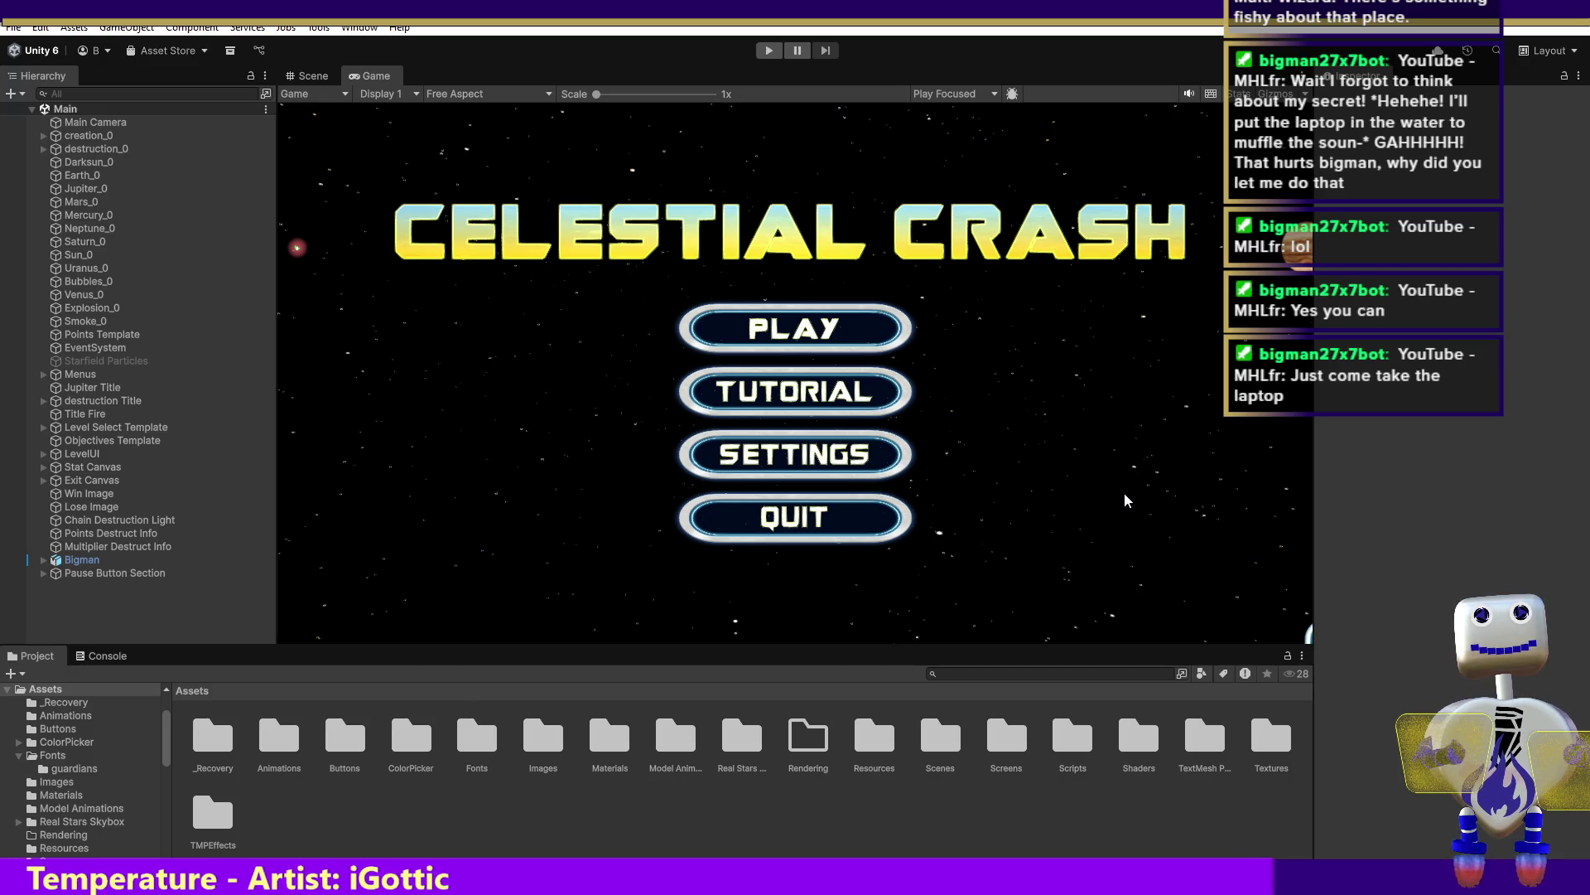
{"action": "left_click", "coordinate": [772, 53]}
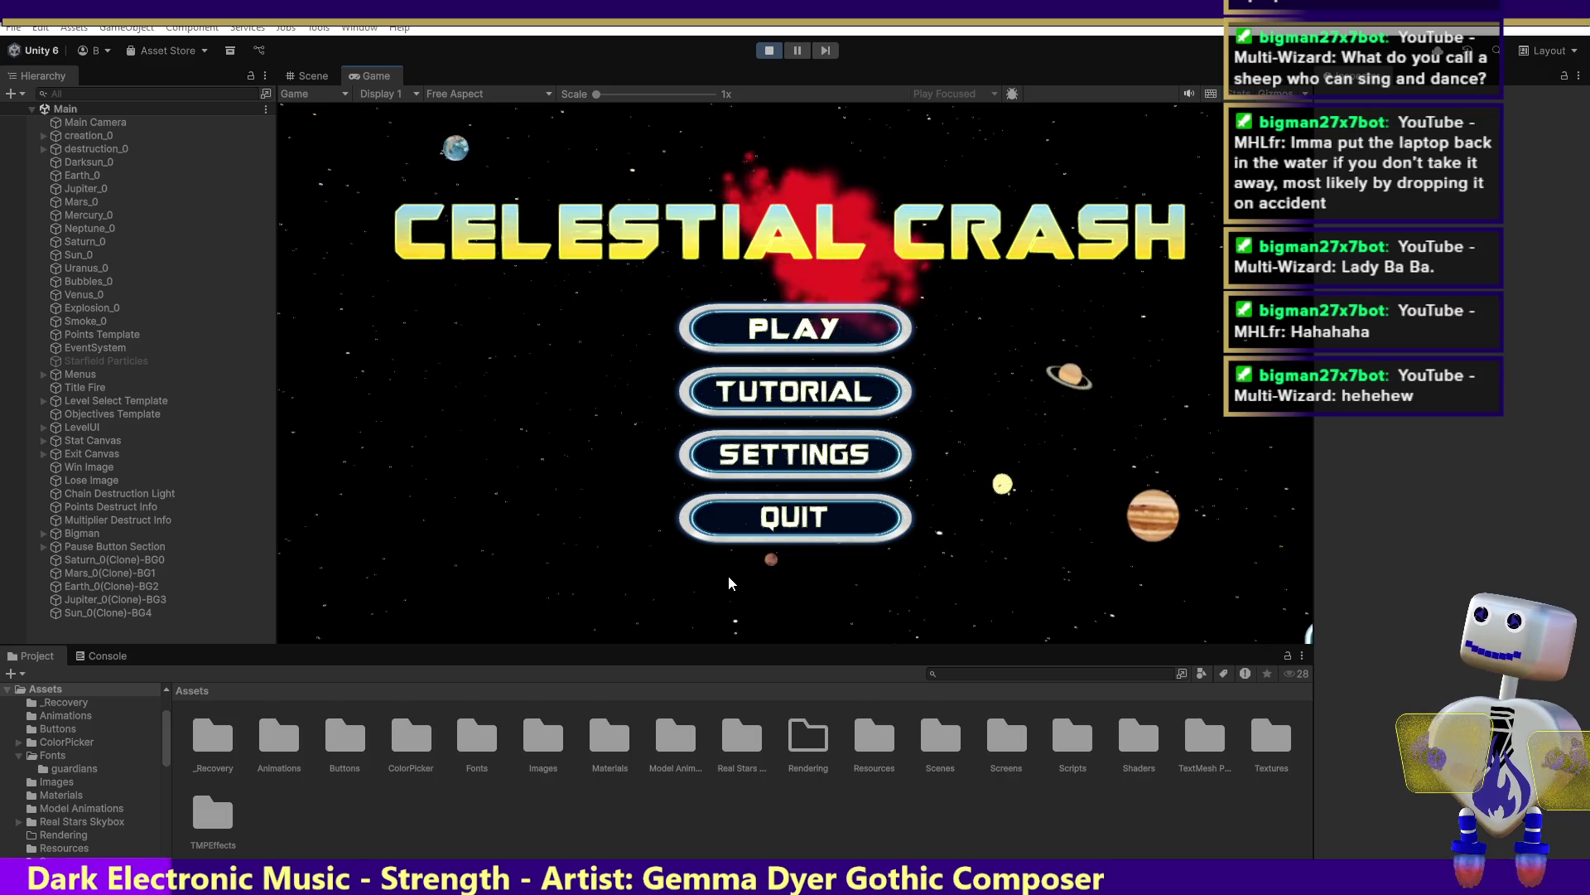
{"action": "left_click", "coordinate": [788, 319]}
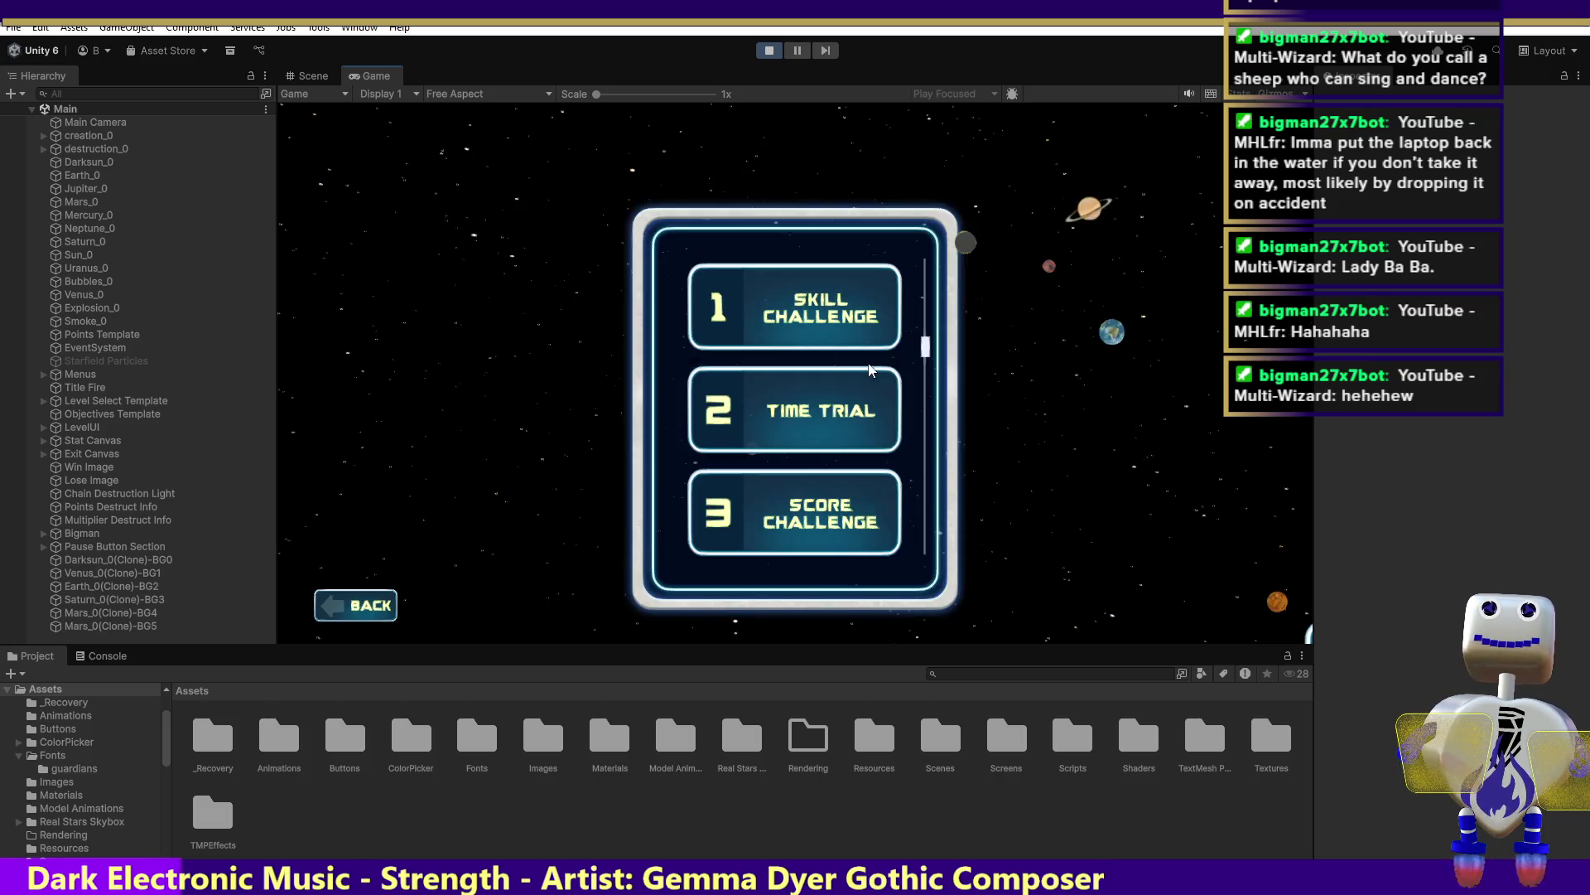
Launch Skill Challenge and start a chain with a sun, an orange ringed planet and an orbiting planet
{"action": "left_click", "coordinate": [788, 316]}
{"action": "left_click", "coordinate": [1106, 397]}
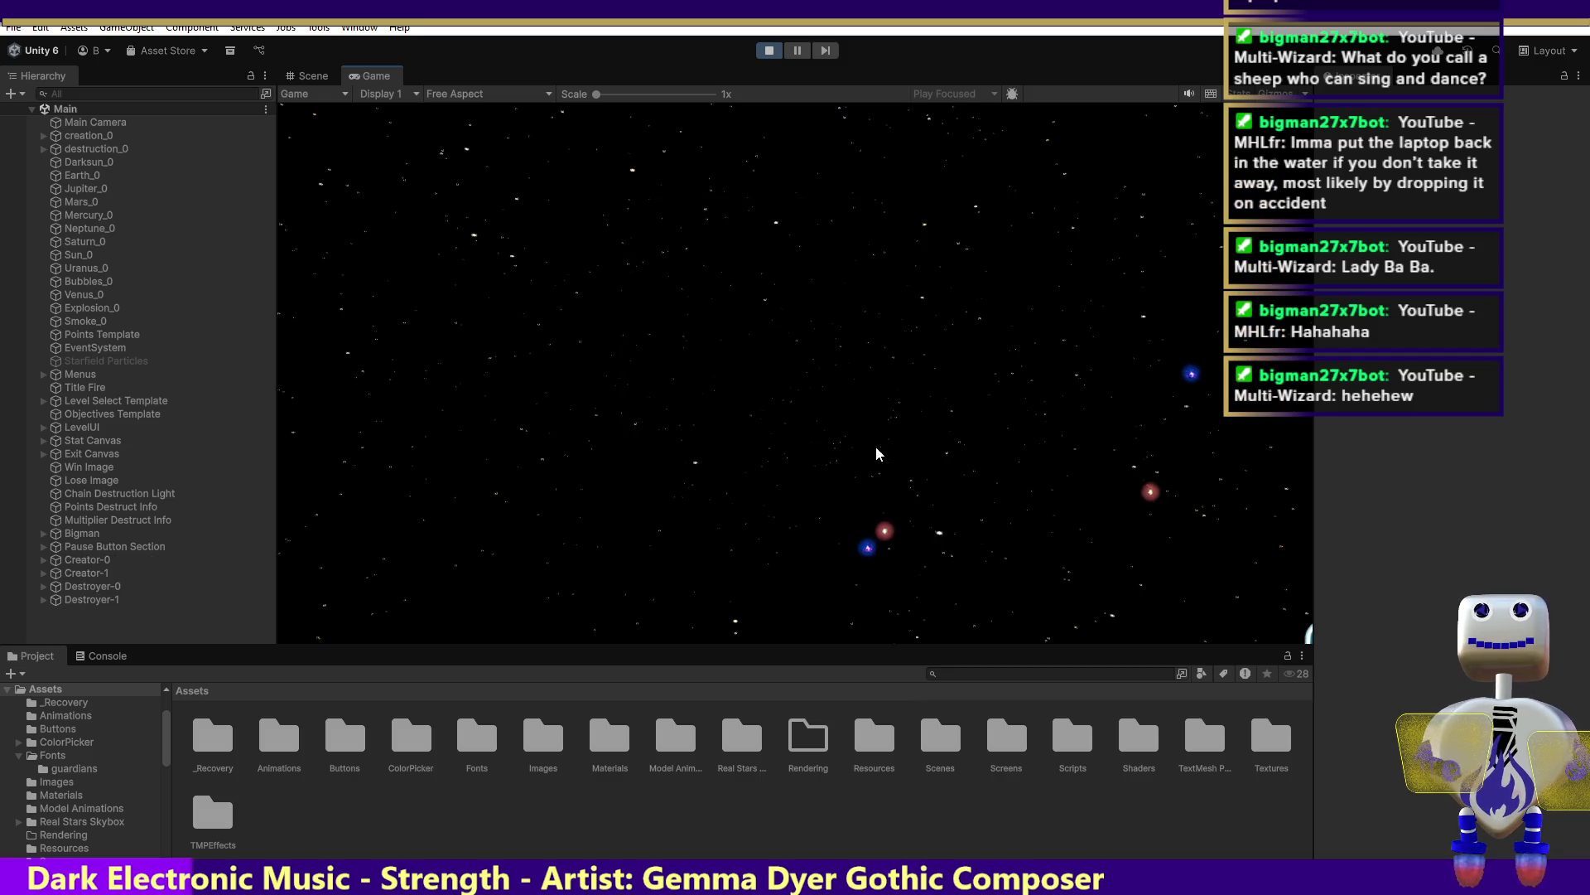
{"action": "left_click", "coordinate": [911, 481]}
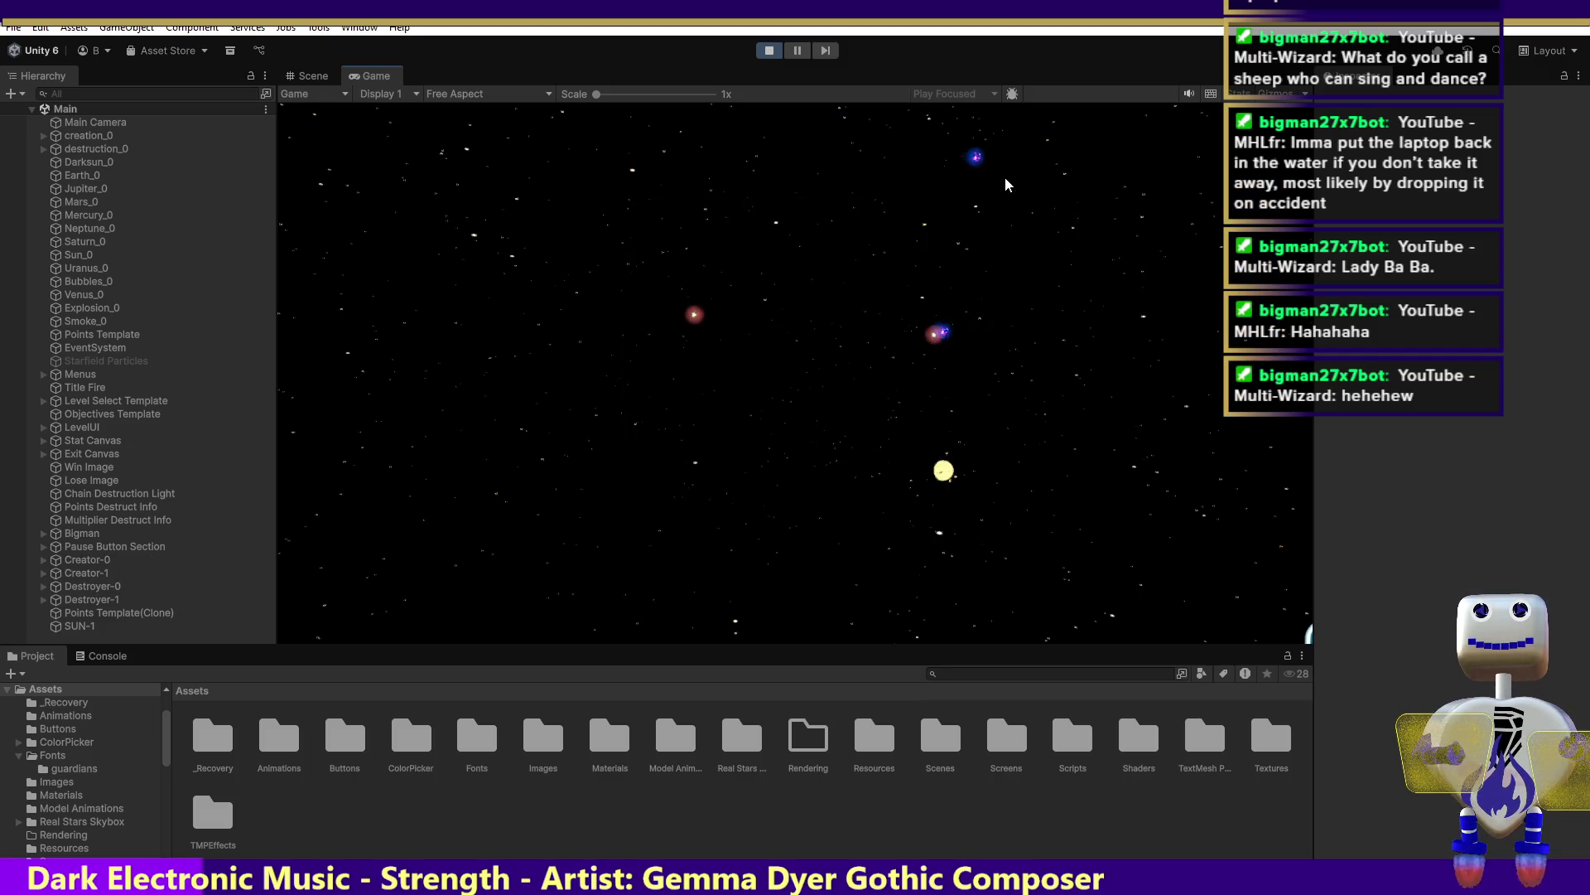
{"action": "left_click", "coordinate": [895, 153]}
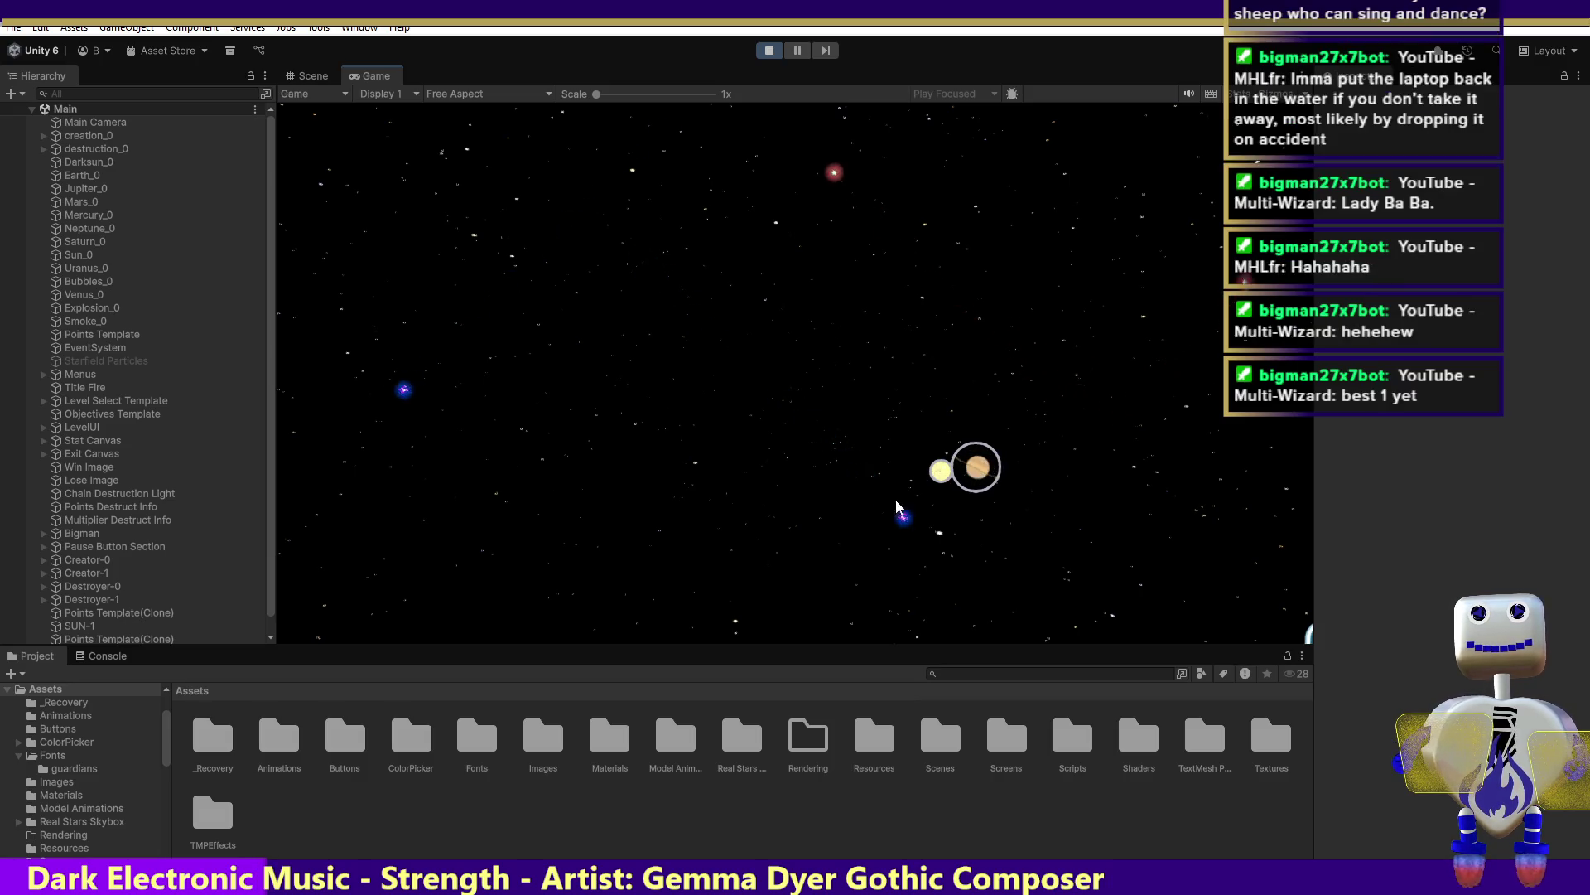
{"action": "left_click_drag", "start_coordinate": [1118, 330], "coordinate": [1004, 465]}
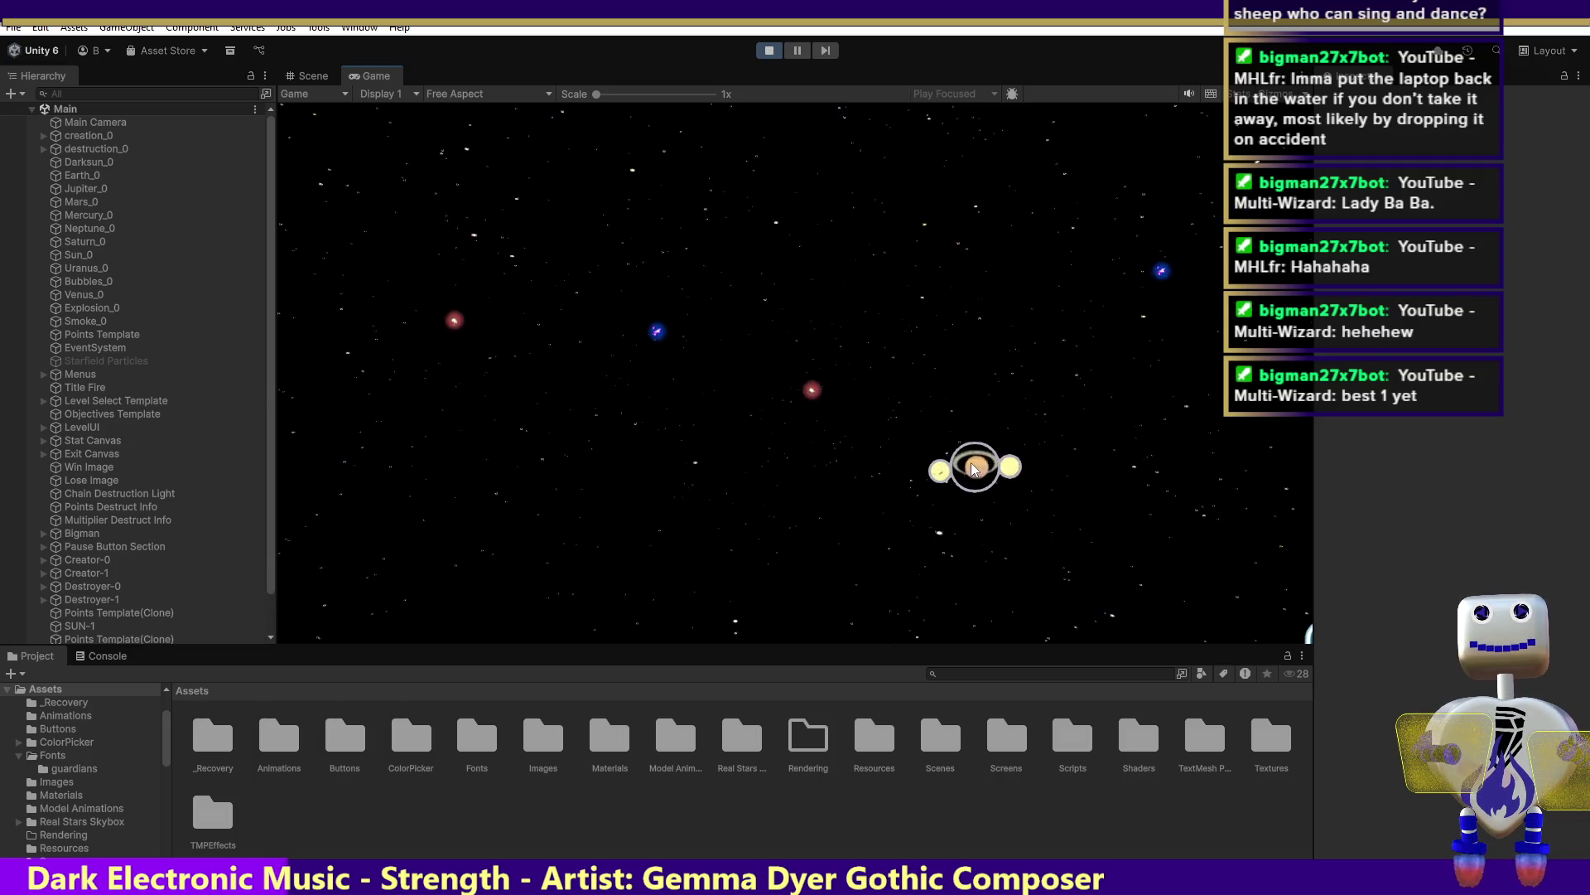
Add the Earth-like planet and other loose planets to the chain for a 337-point crash
{"action": "left_click_drag", "start_coordinate": [1081, 350], "coordinate": [1076, 474]}
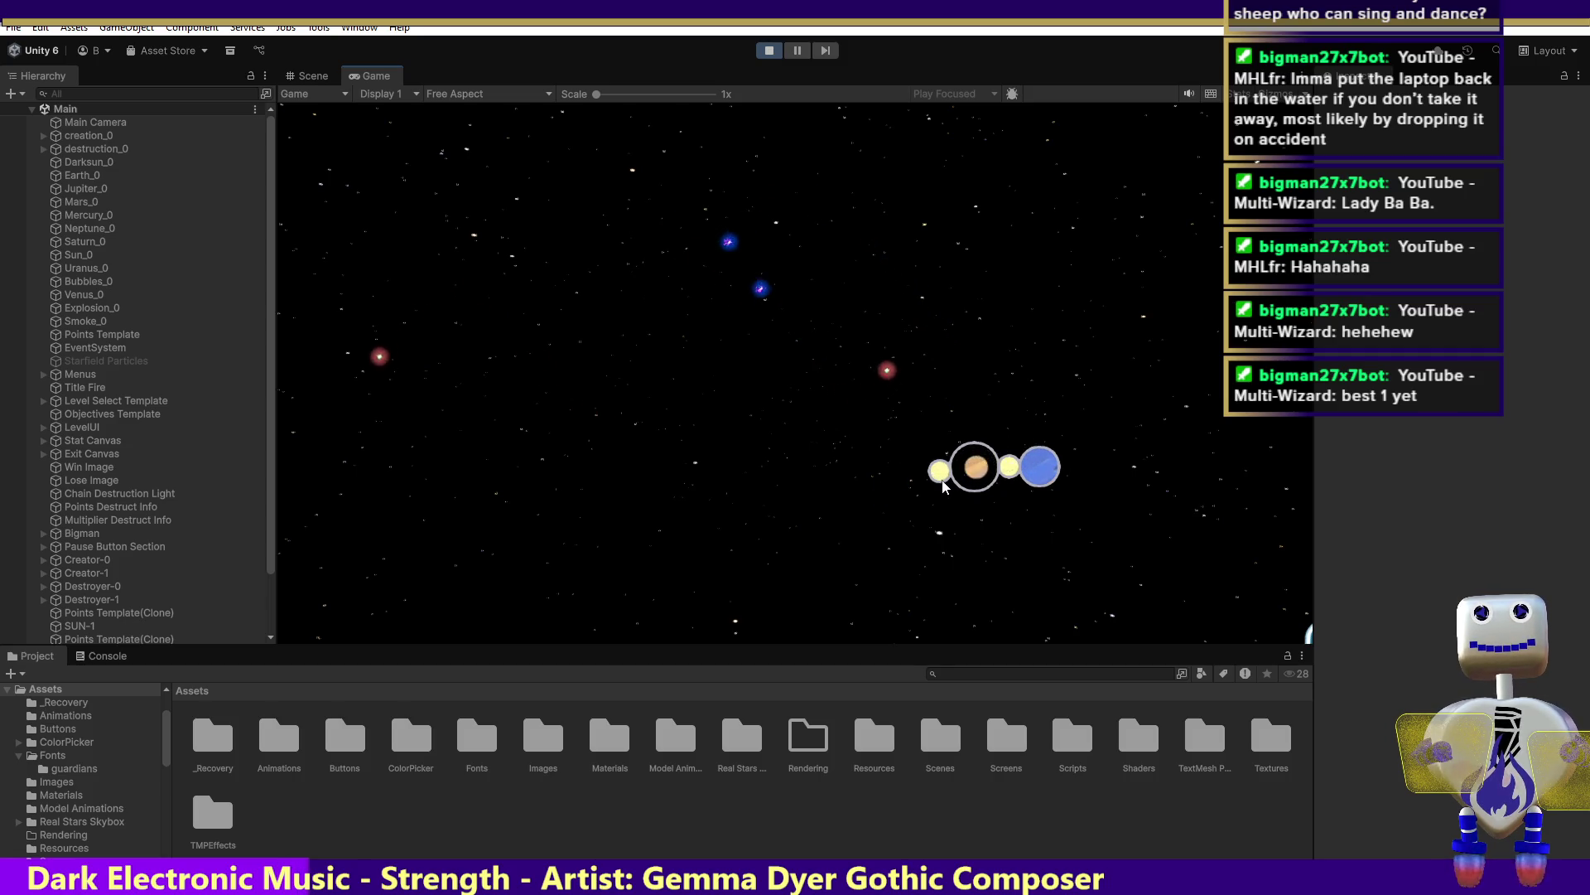
{"action": "left_click_drag", "start_coordinate": [575, 390], "coordinate": [926, 470]}
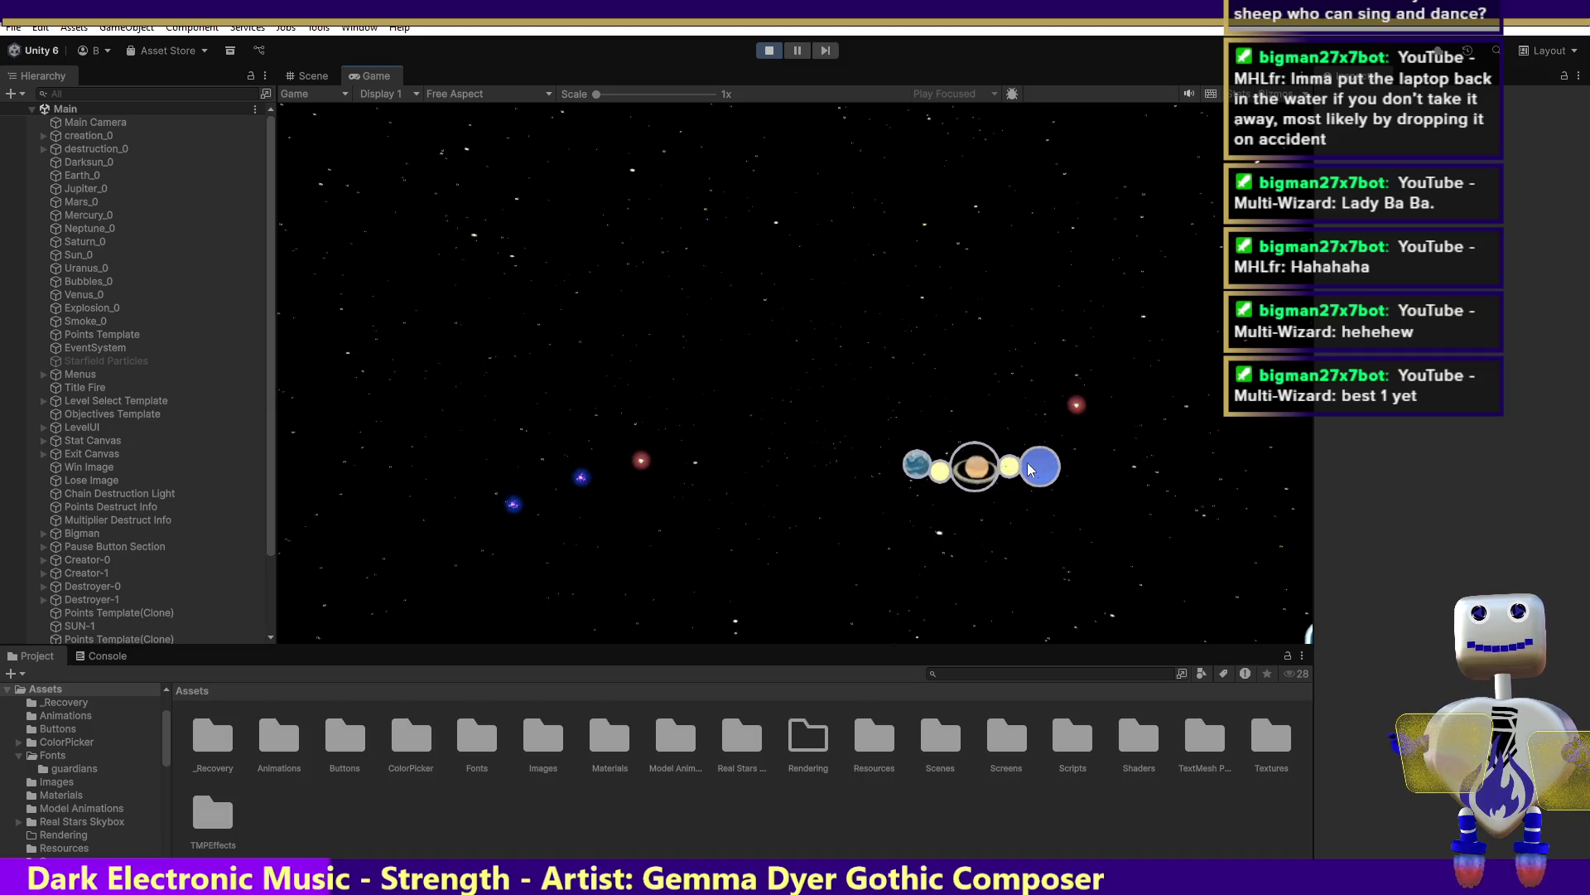
{"action": "mouse_move", "coordinate": [702, 348]}
{"action": "left_mouse_down"}
{"action": "mouse_move", "coordinate": [708, 335]}
{"action": "mouse_move", "coordinate": [796, 357]}
{"action": "left_mouse_up"}
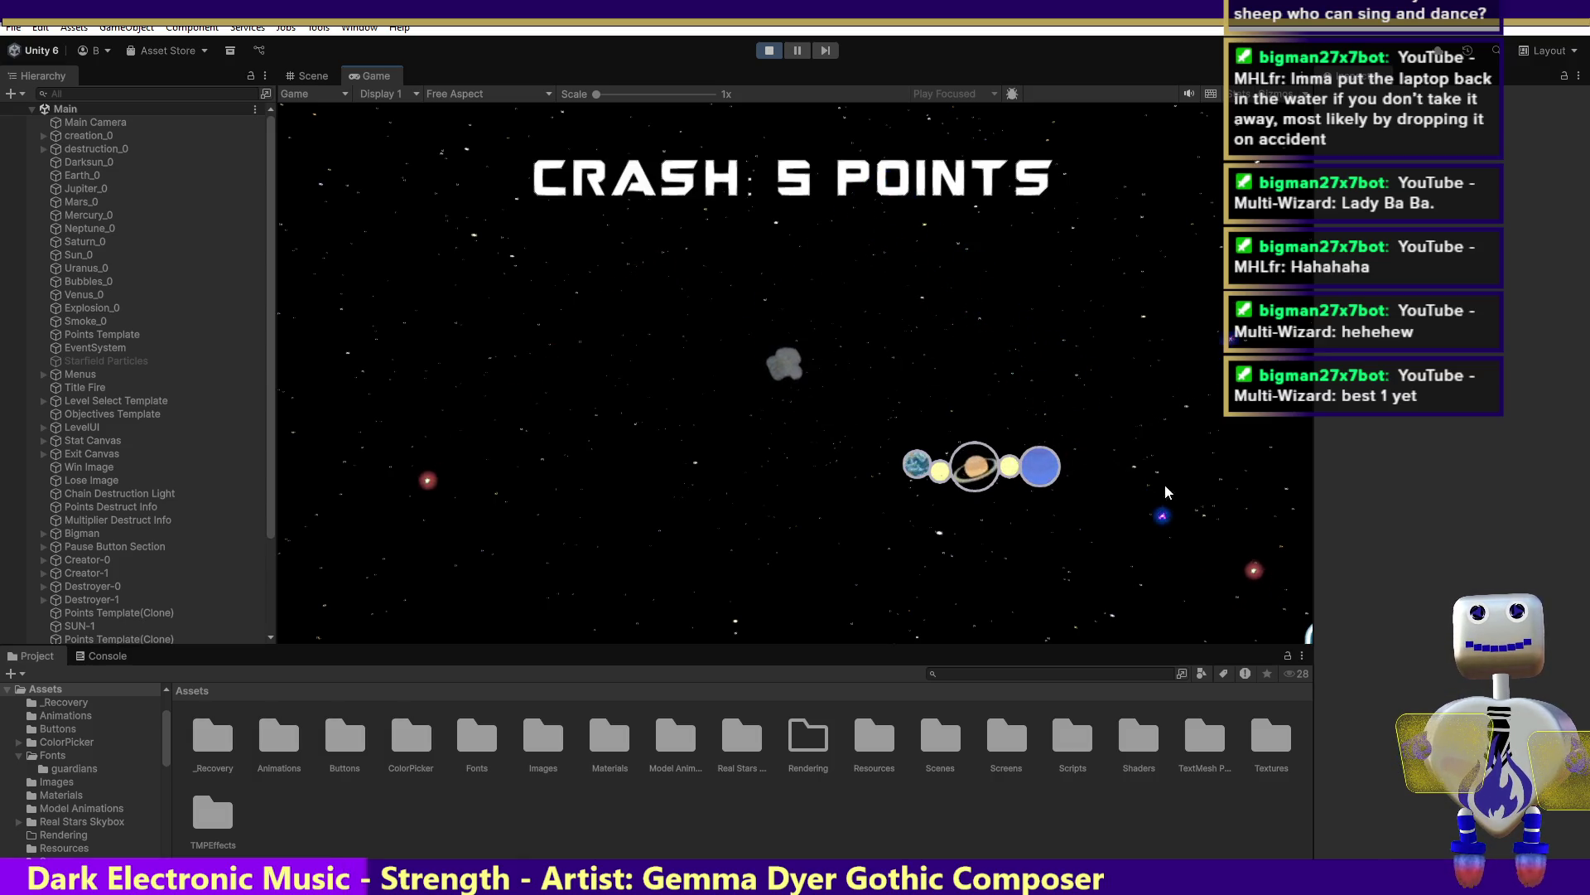
{"action": "mouse_move", "coordinate": [1203, 580]}
{"action": "left_mouse_down"}
{"action": "mouse_move", "coordinate": [1168, 542]}
{"action": "mouse_move", "coordinate": [1018, 464]}
{"action": "left_mouse_up"}
{"action": "left_click_drag", "start_coordinate": [858, 265], "coordinate": [893, 464]}
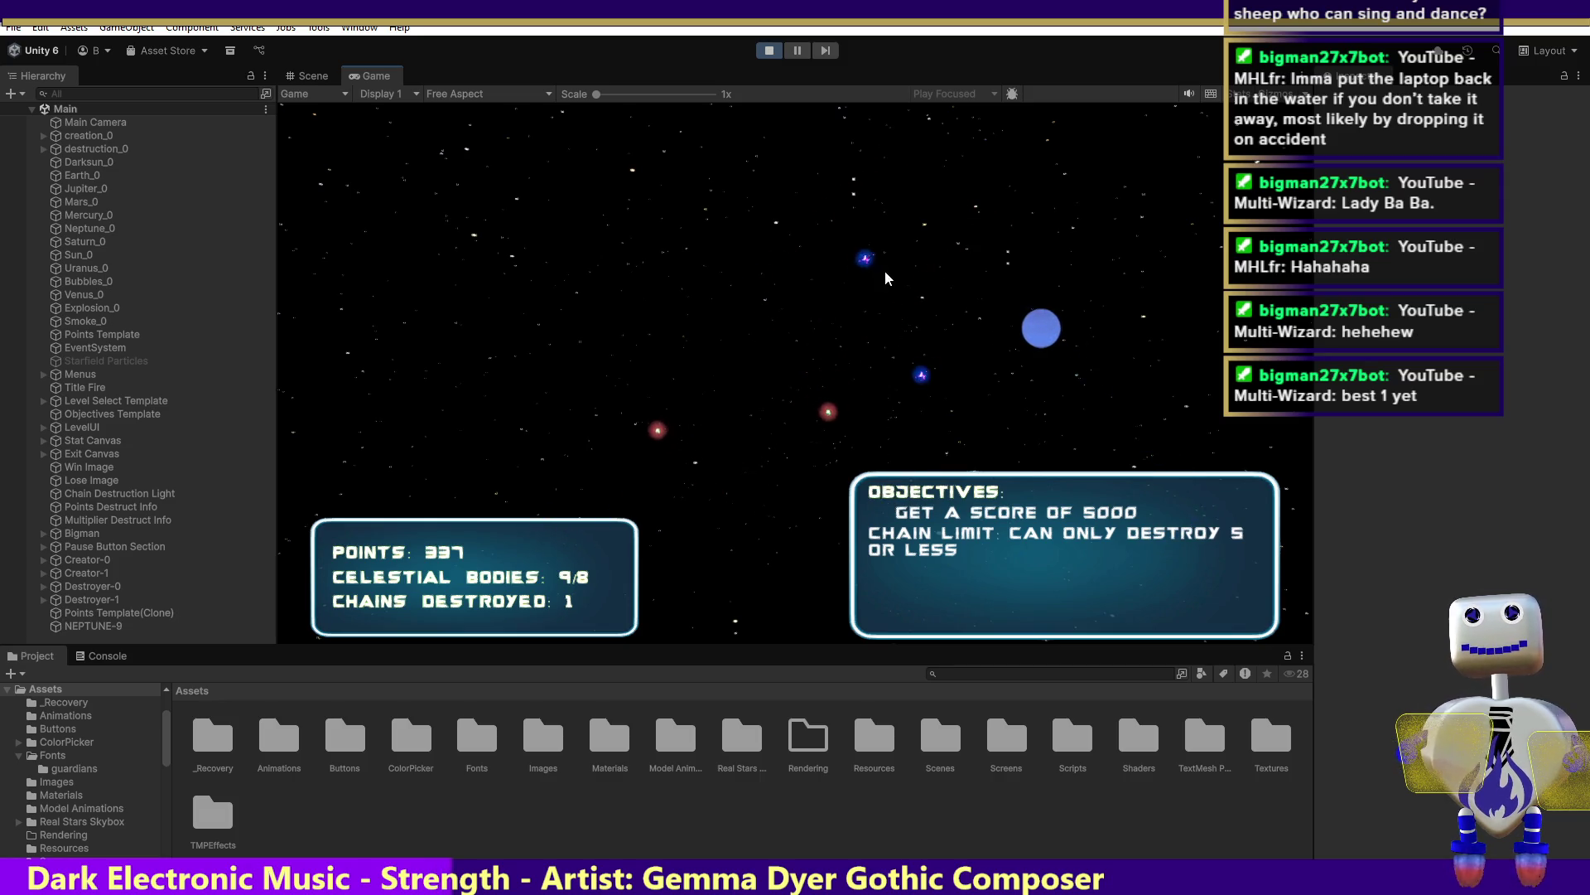
{"action": "mouse_move", "coordinate": [917, 222]}
{"action": "left_mouse_down"}
{"action": "mouse_move", "coordinate": [926, 201]}
{"action": "mouse_move", "coordinate": [881, 329]}
{"action": "mouse_move", "coordinate": [952, 363]}
{"action": "left_mouse_up"}
Cluster Saturn, Jupiter and grey moons into chains and crash them for 154 and 201 points
{"action": "left_click", "coordinate": [856, 377]}
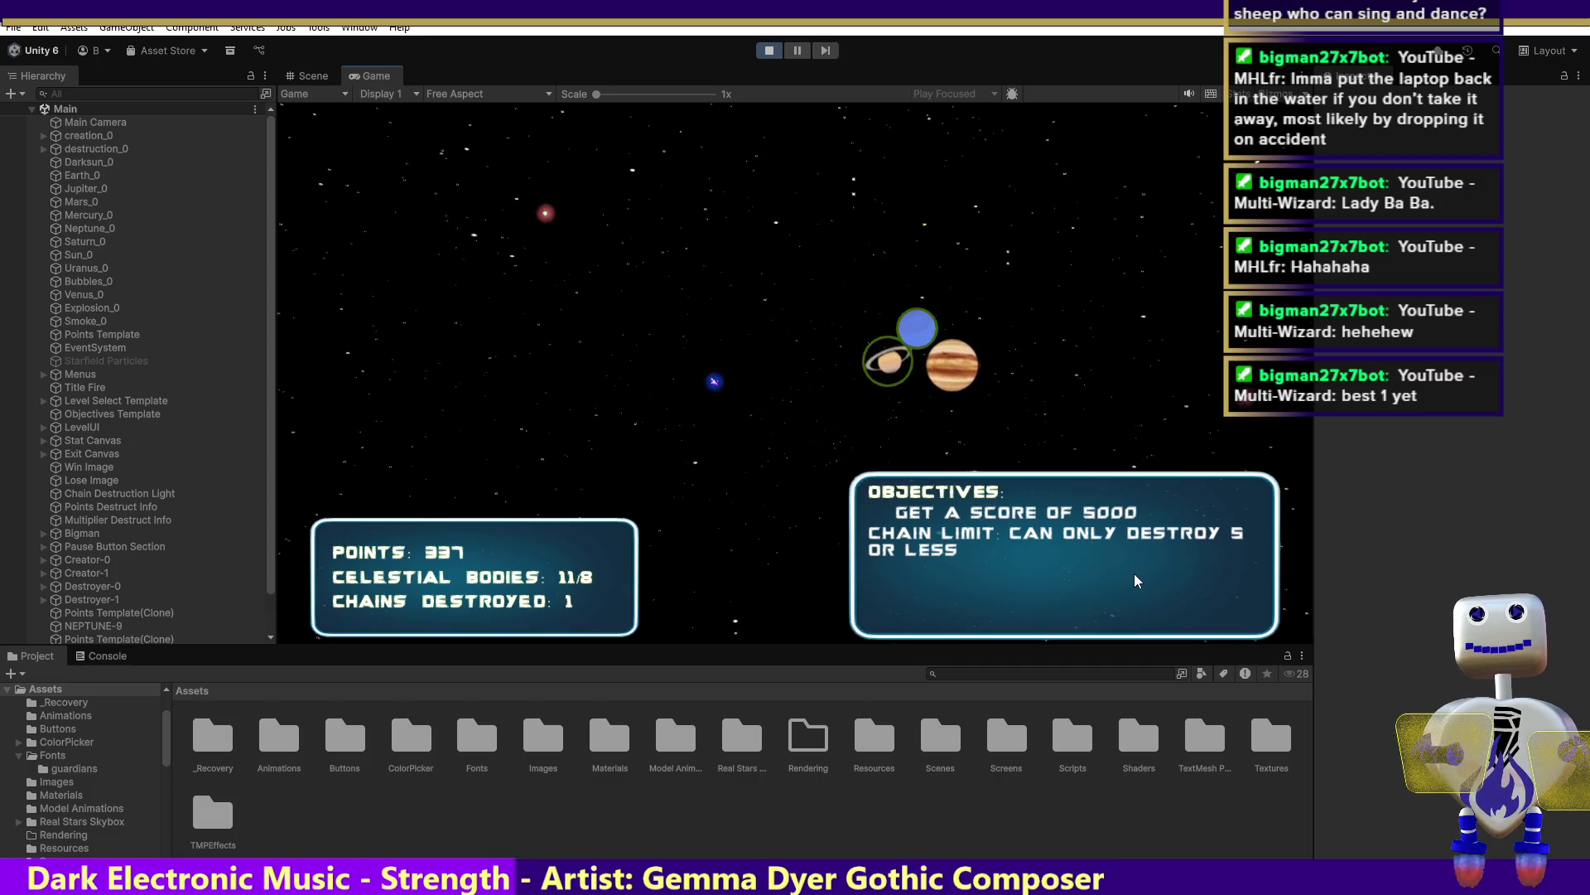
{"action": "left_click_drag", "start_coordinate": [948, 371], "coordinate": [1001, 317]}
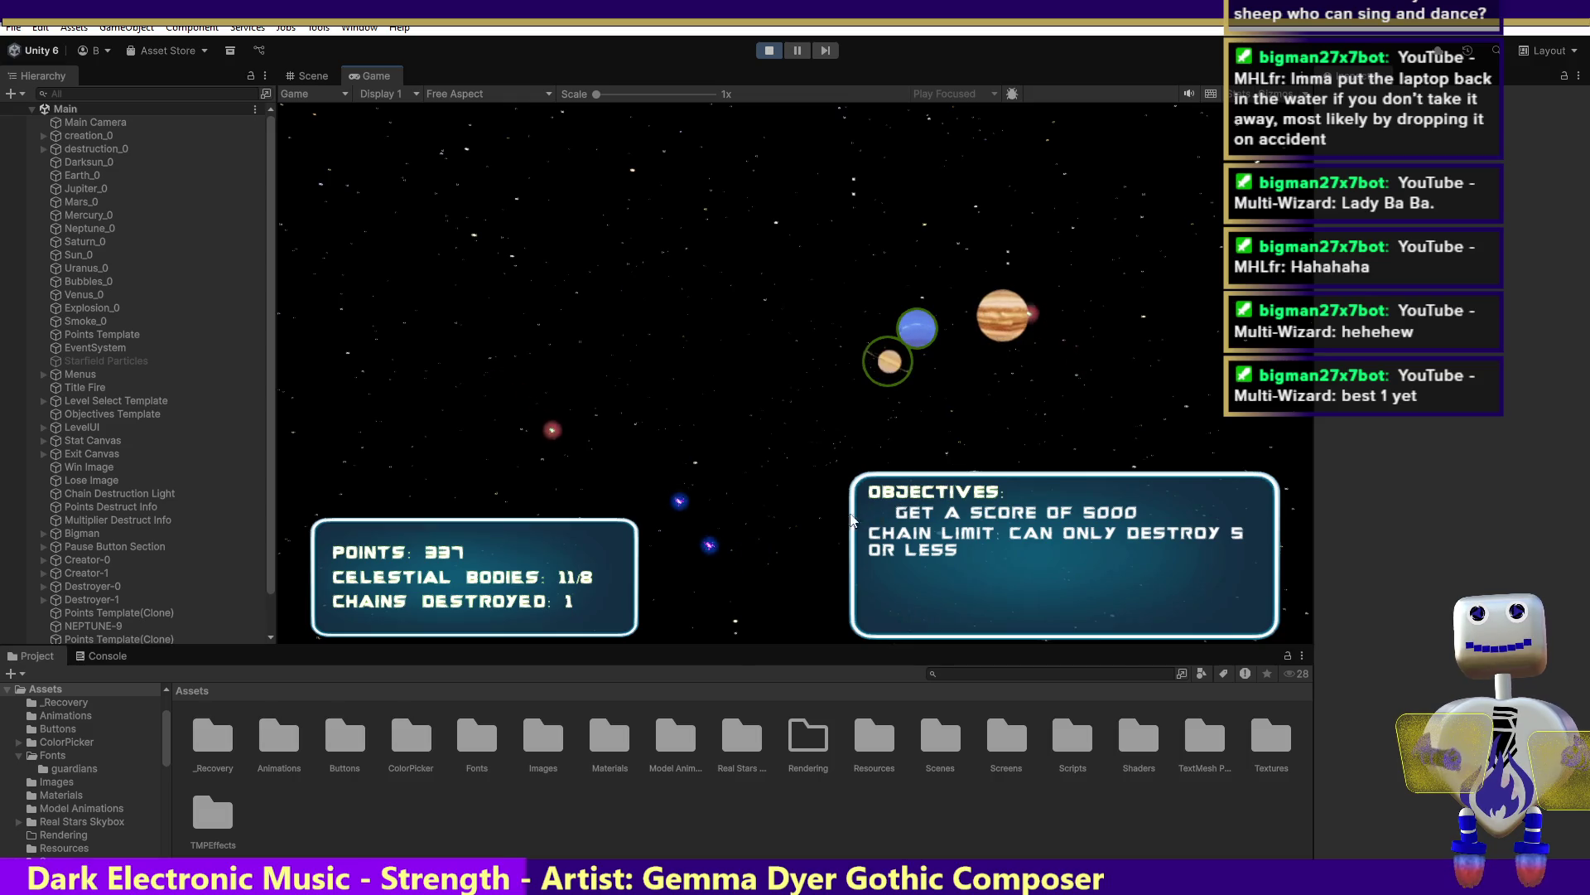
{"action": "mouse_move", "coordinate": [585, 402]}
{"action": "left_mouse_down"}
{"action": "mouse_move", "coordinate": [561, 420]}
{"action": "mouse_move", "coordinate": [594, 398]}
{"action": "mouse_move", "coordinate": [637, 299]}
{"action": "mouse_move", "coordinate": [957, 160]}
{"action": "mouse_move", "coordinate": [975, 233]}
{"action": "mouse_move", "coordinate": [959, 291]}
{"action": "mouse_move", "coordinate": [973, 321]}
{"action": "mouse_move", "coordinate": [998, 319]}
{"action": "left_mouse_up"}
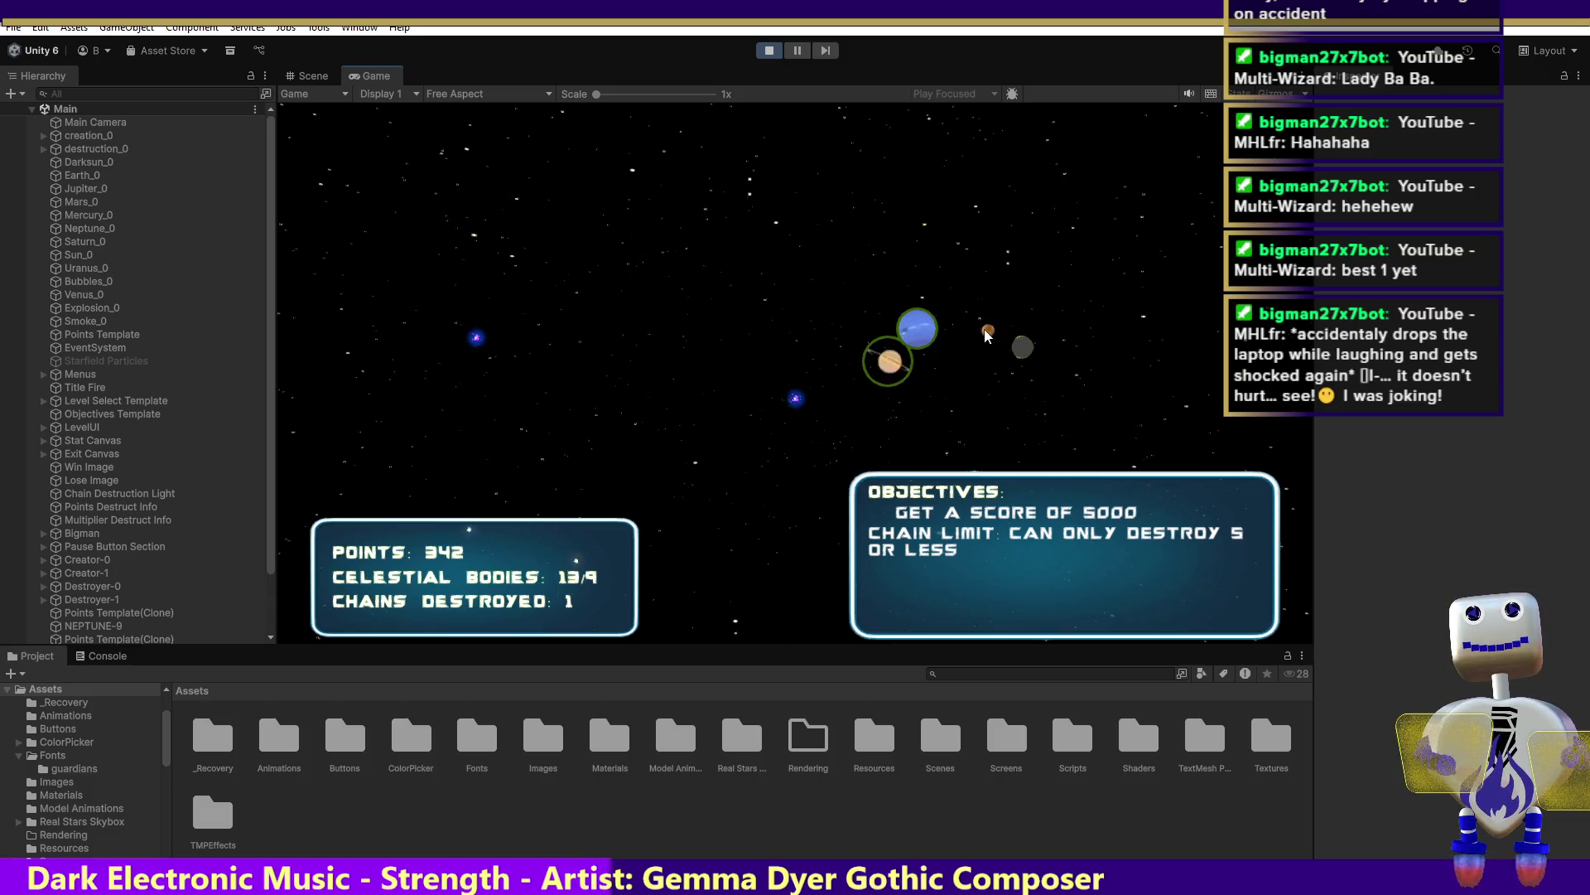
{"action": "mouse_move", "coordinate": [1021, 350]}
{"action": "left_mouse_down"}
{"action": "mouse_move", "coordinate": [1025, 325]}
{"action": "mouse_move", "coordinate": [961, 305]}
{"action": "left_mouse_up"}
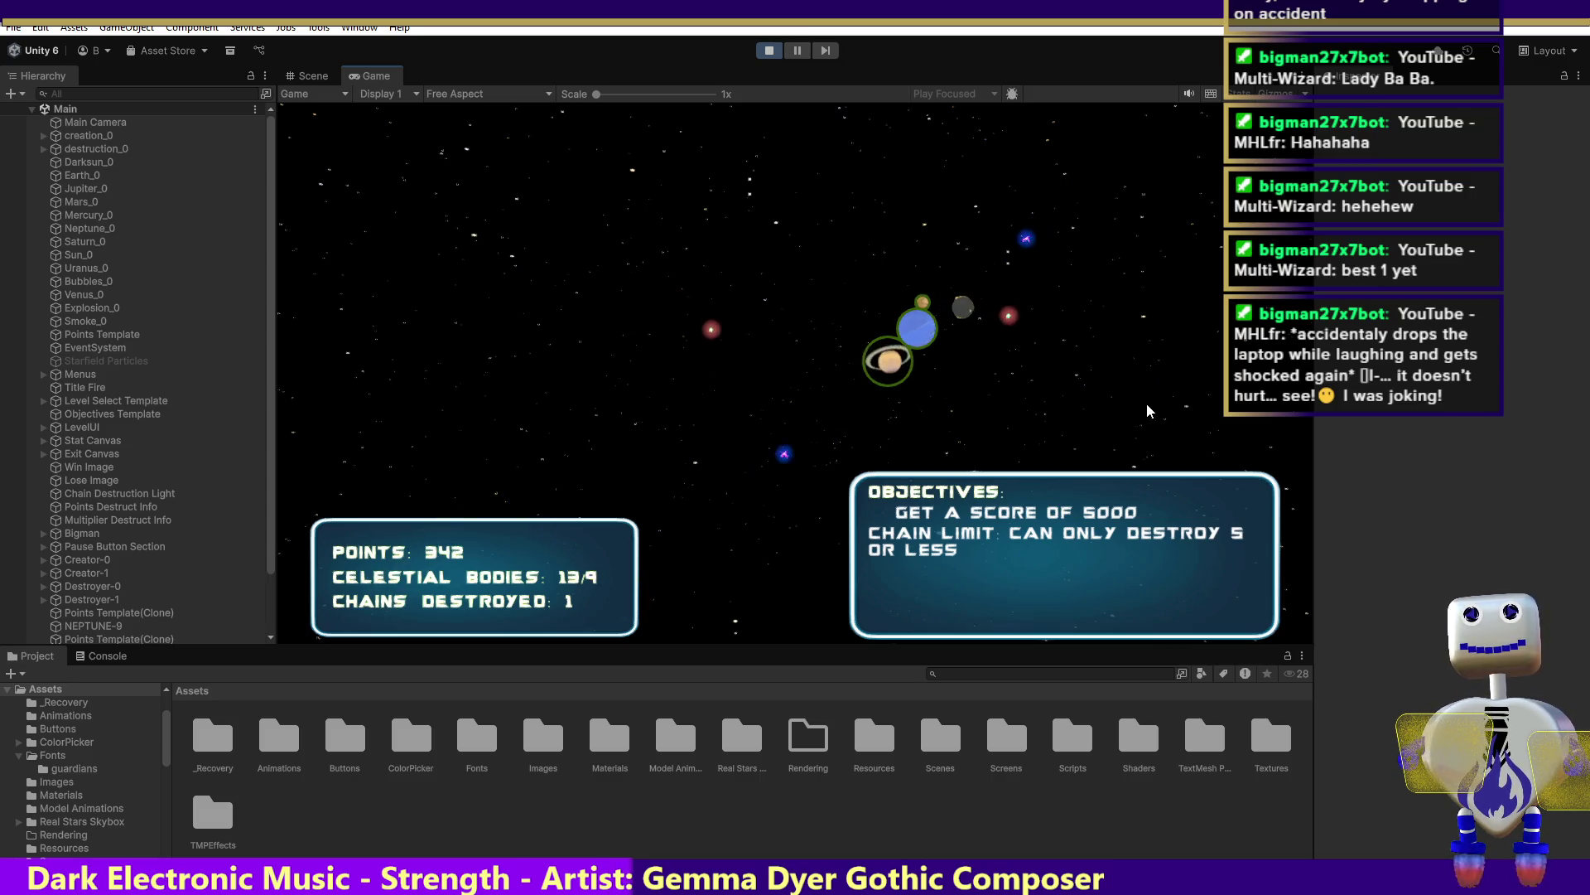
{"action": "left_click", "coordinate": [939, 384]}
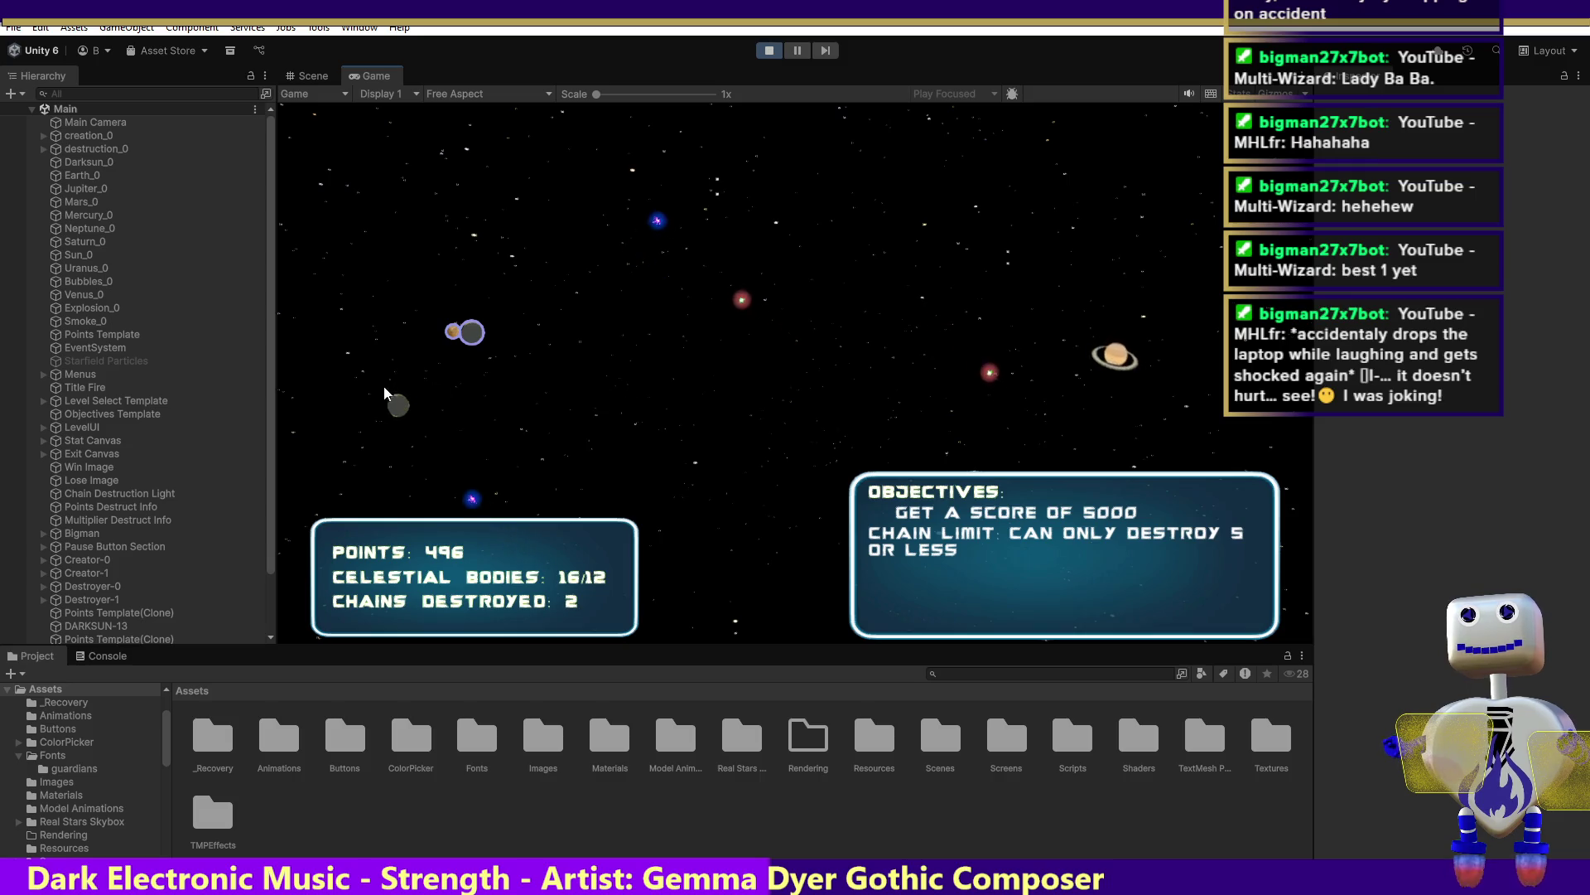
{"action": "left_click_drag", "start_coordinate": [406, 395], "coordinate": [399, 326]}
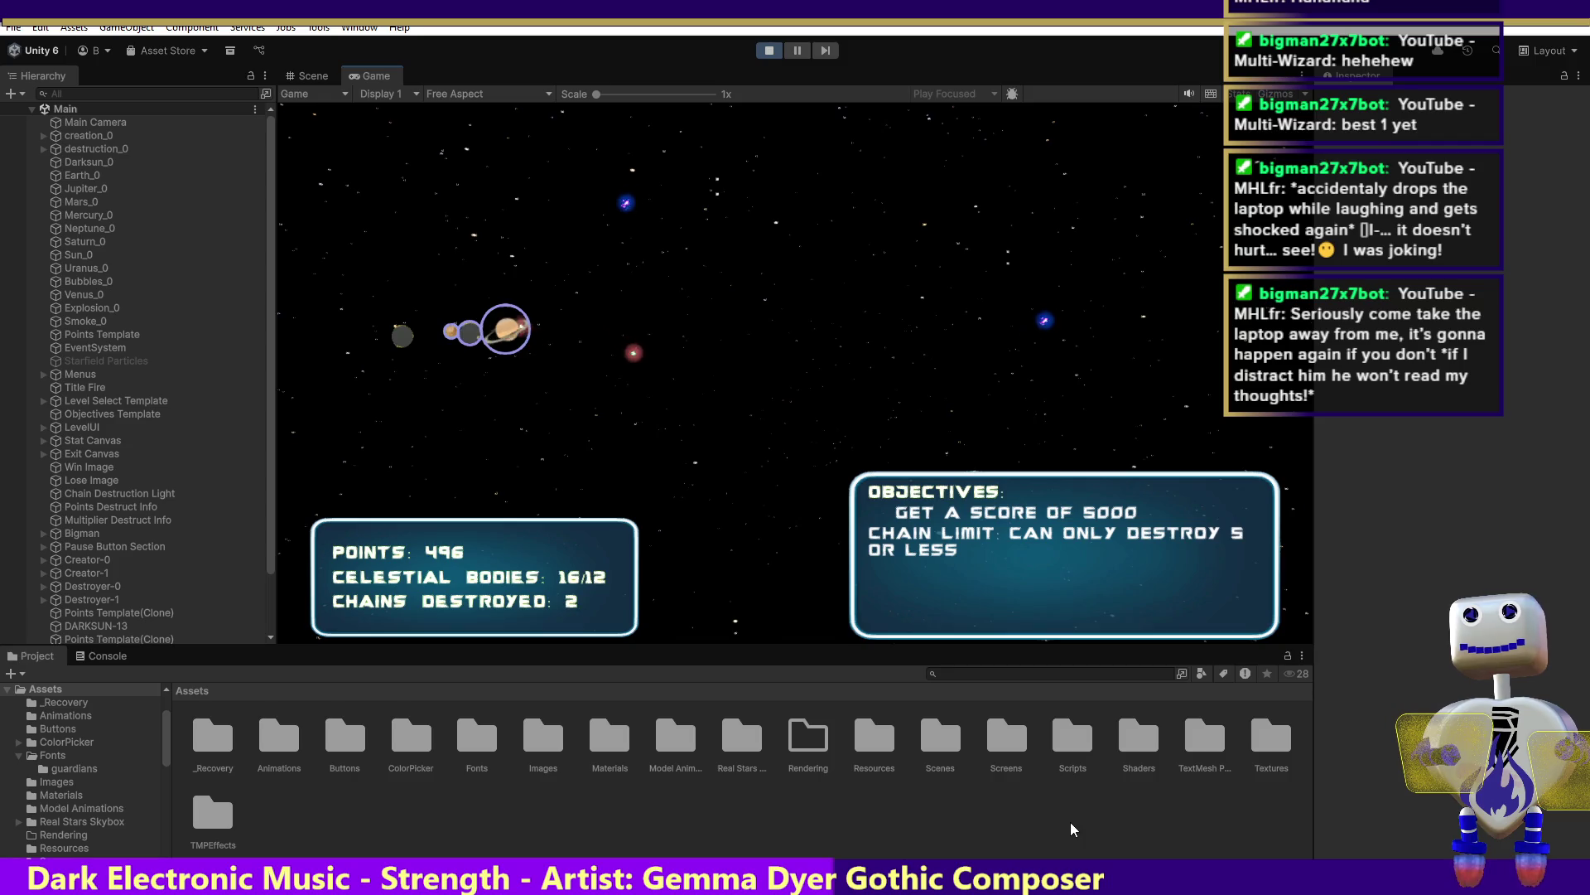
{"action": "left_click", "coordinate": [499, 382]}
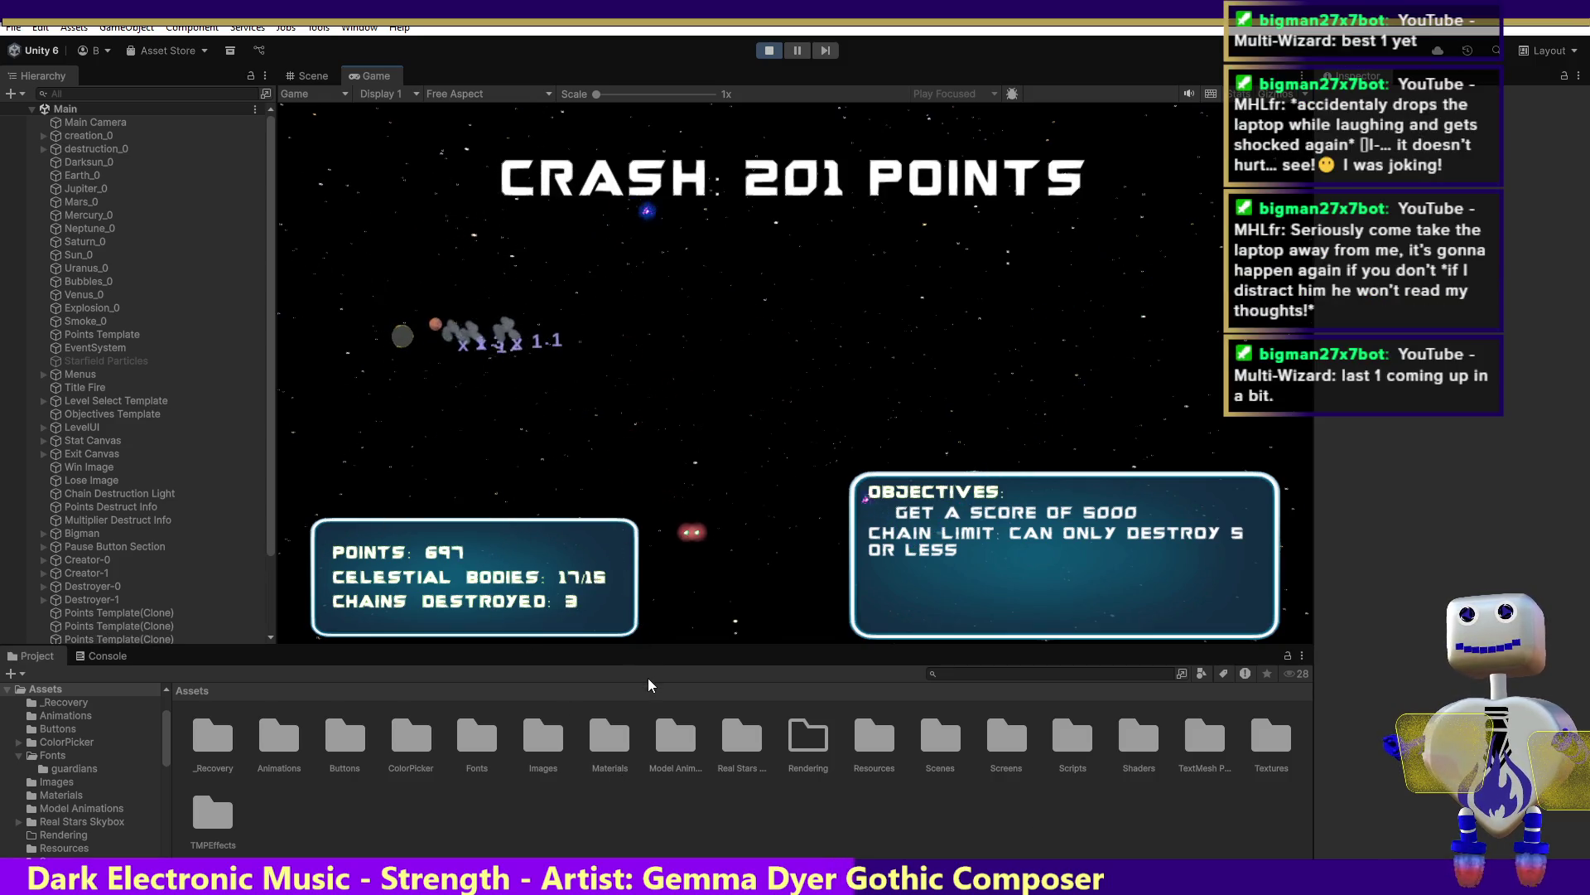